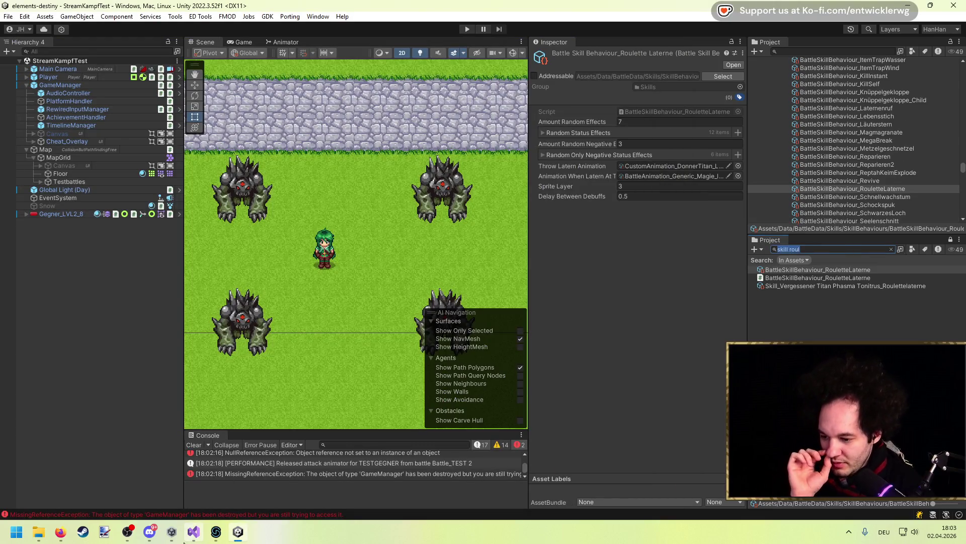
Step: Maximize the RouletteLaterne script and highlight uses of _delayAfterLaternenThrow and _animationWhenLaternAtTarget
click(189, 541)
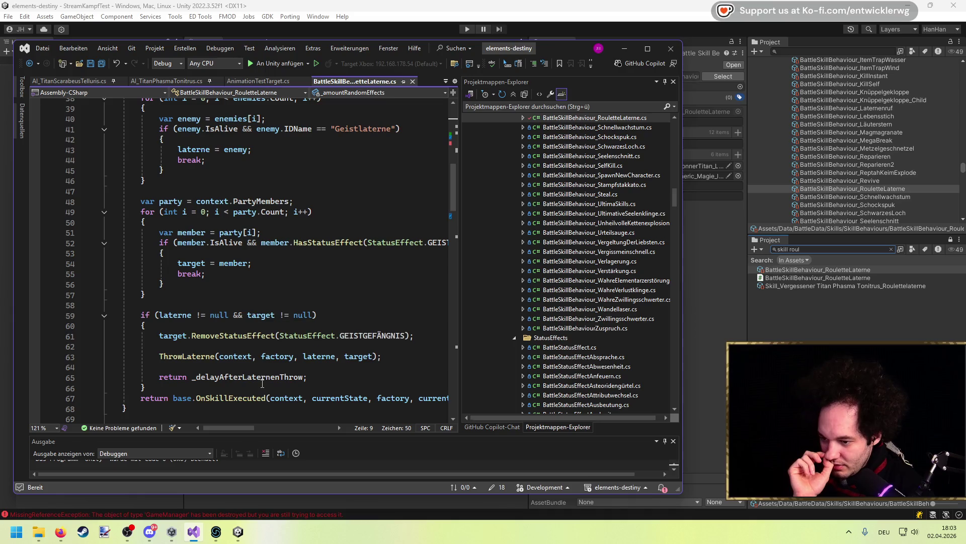
scroll(262, 381, down, 5)
click(648, 49)
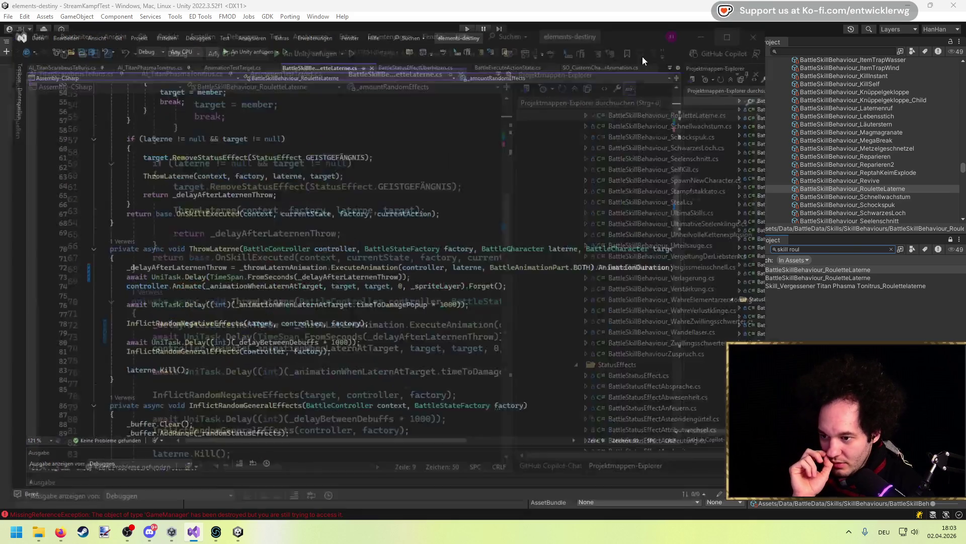
double_click(247, 180)
scroll(246, 181, up, 10)
scroll(245, 191, down, 10)
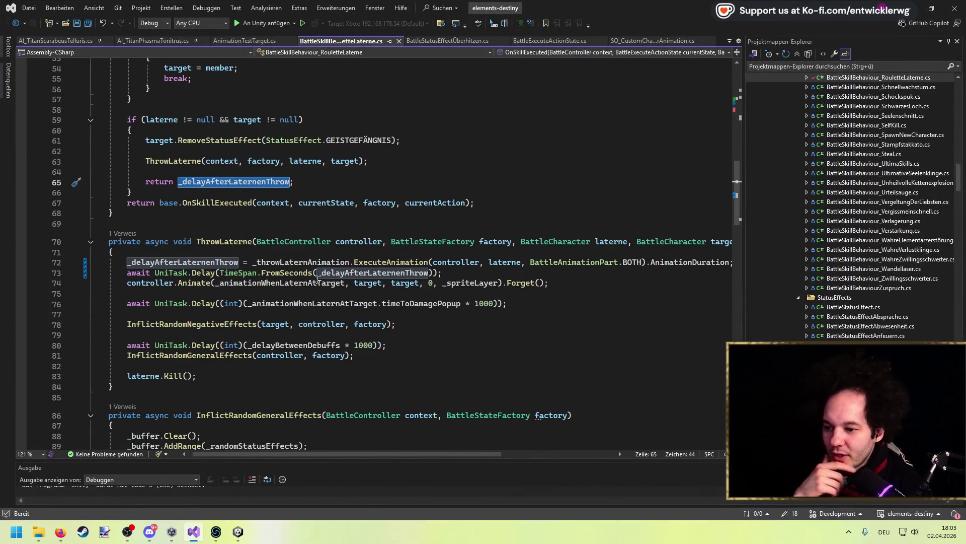
double_click(309, 284)
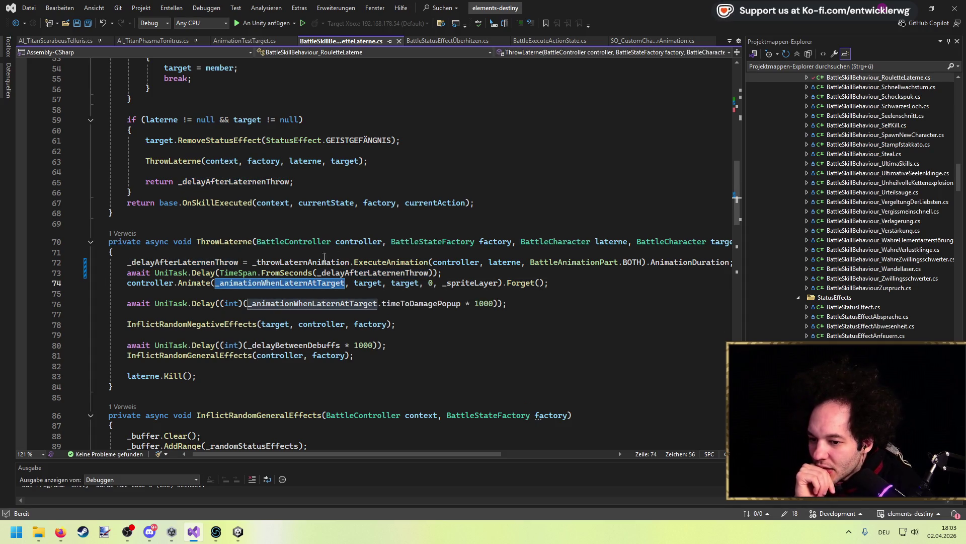
Step: Add the timeToDamagePopup expression to line 65's return, remove ' * 1000', and save
drag(493, 303, 261, 305)
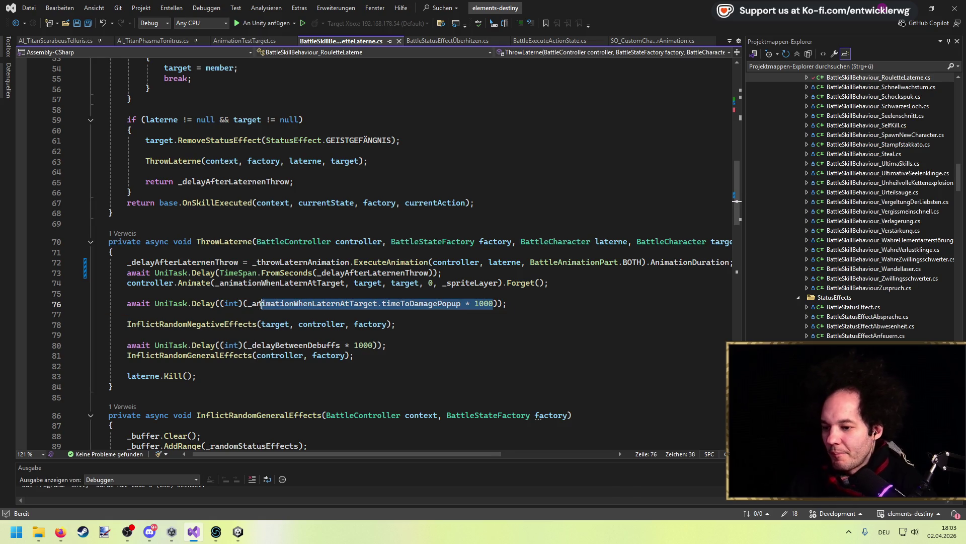
click(293, 182)
text(+)
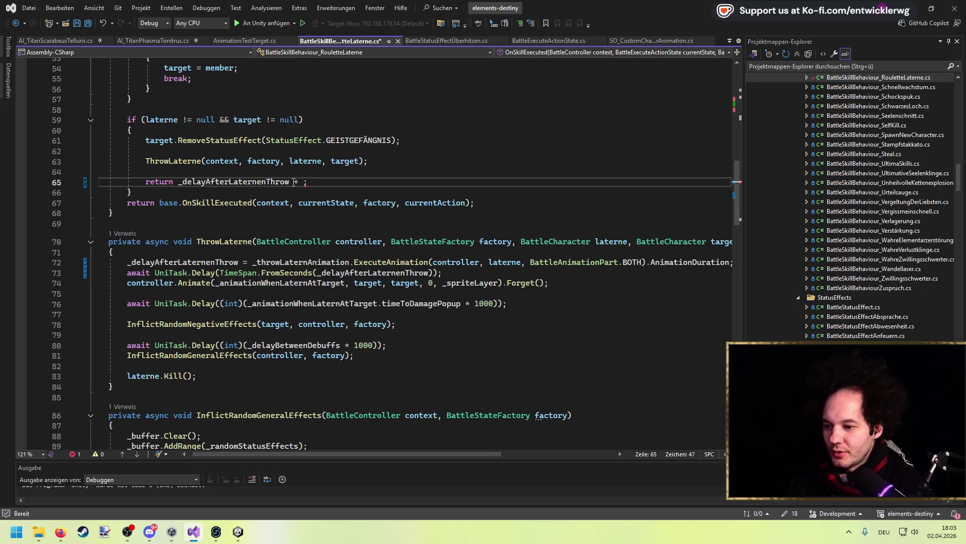
text(_animationWhenLaternAtTarget.timeToDamagePopup * 1000)
key(ctrl+s)
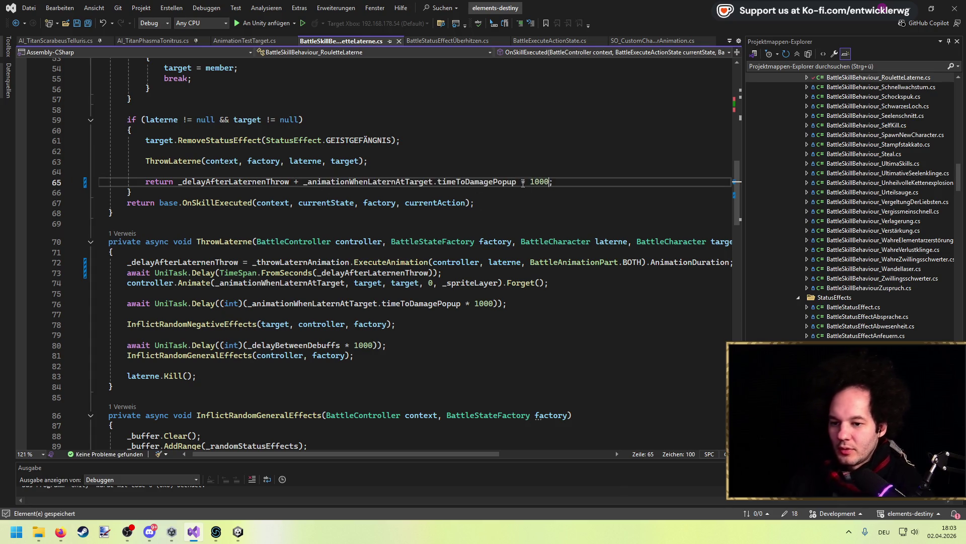
shift+click(518, 182)
key(BackSpace)
click(532, 171)
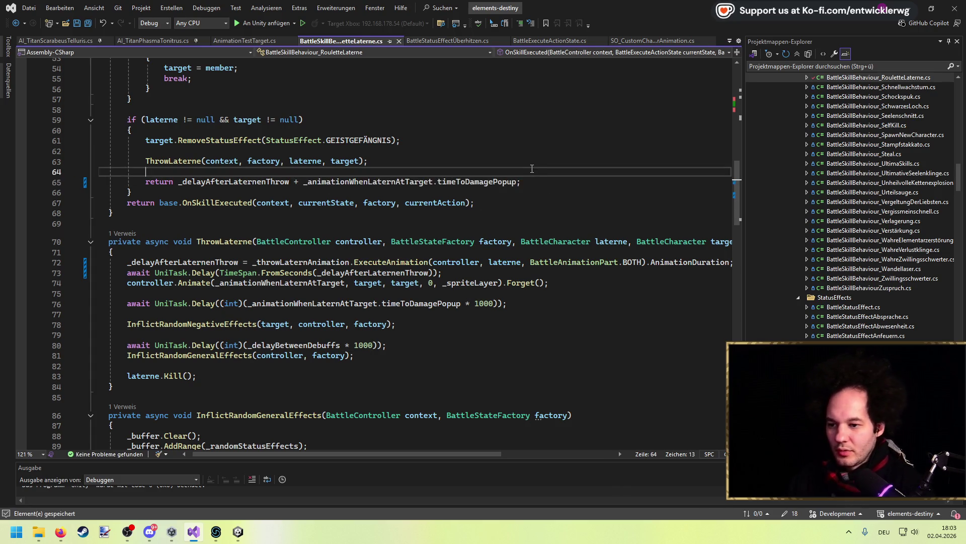
click(236, 531)
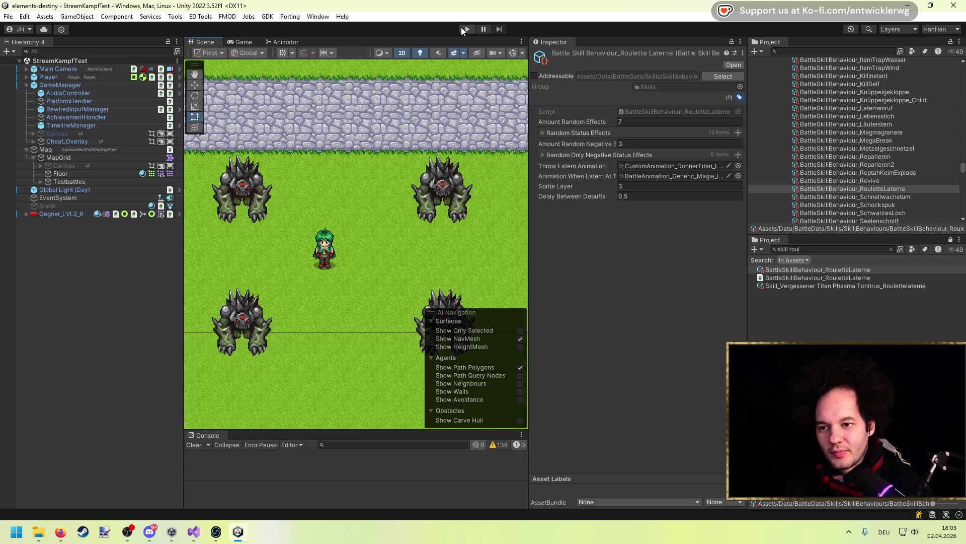
Step: Start play mode and maximize the Game view
click(464, 29)
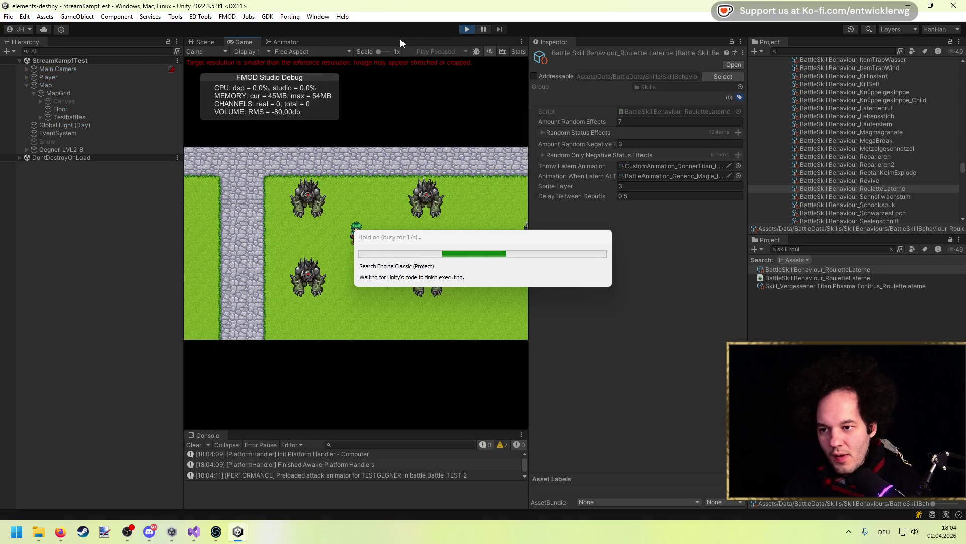
double_click(400, 38)
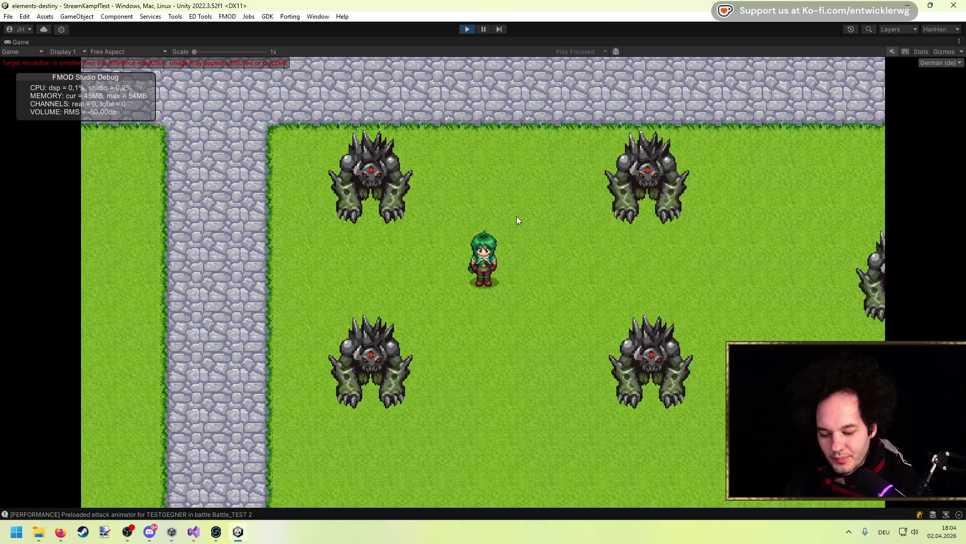
Step: Walk into a monster to start a battle and have the party defend with Abwehrhaltung
key(Up)
key(Right)
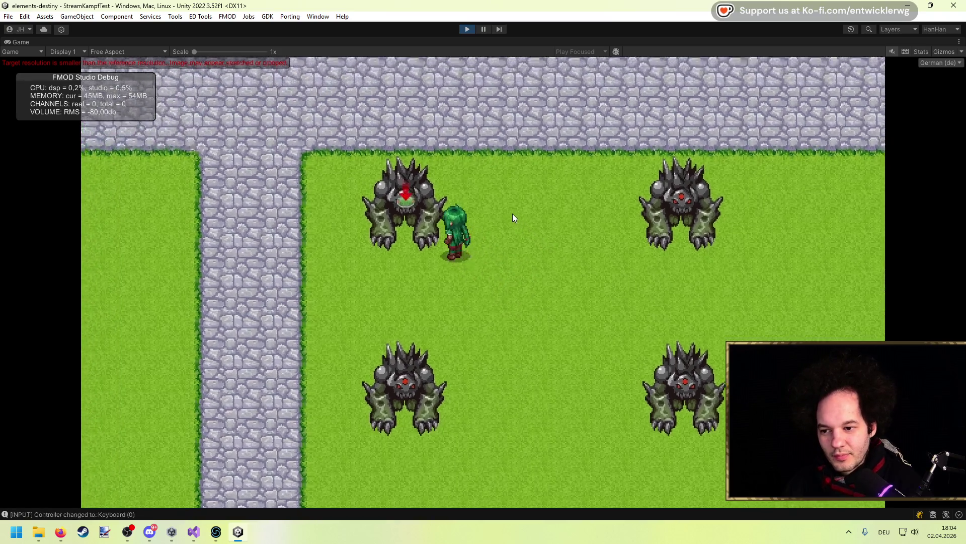
key(Right)
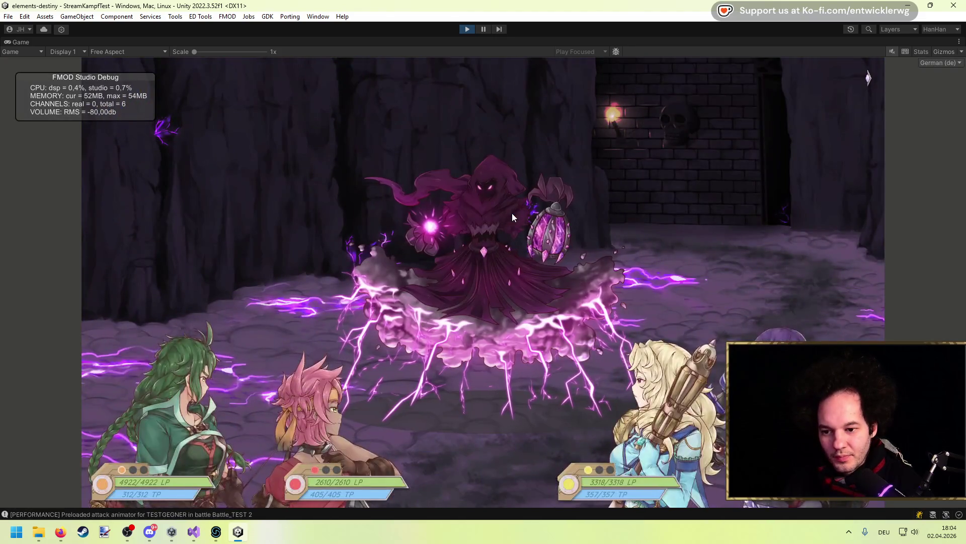
key(Down)
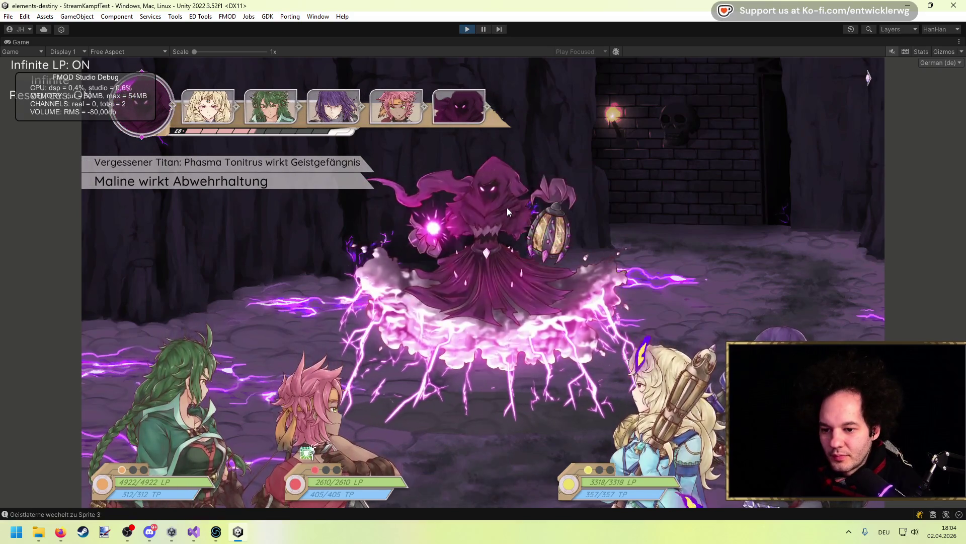
key(Down)
key(Down)
key(Down)
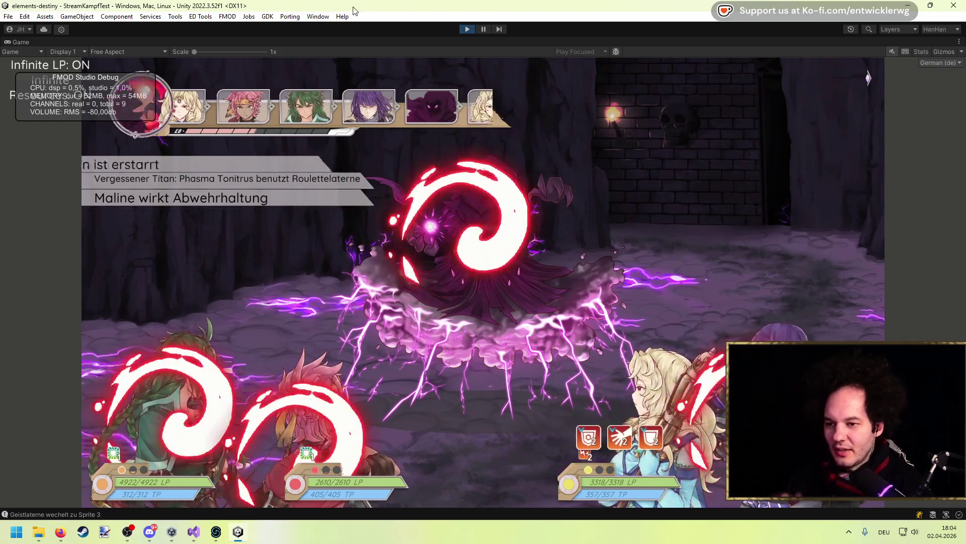
Step: Stop play mode and return to the RouletteLaterne script in Visual Studio
click(467, 28)
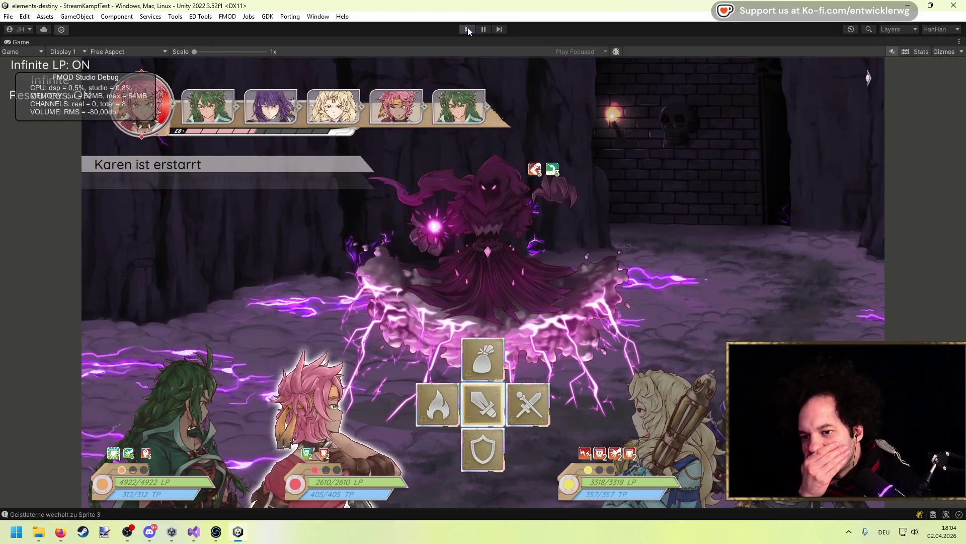
click(194, 531)
scroll(216, 285, up, 5)
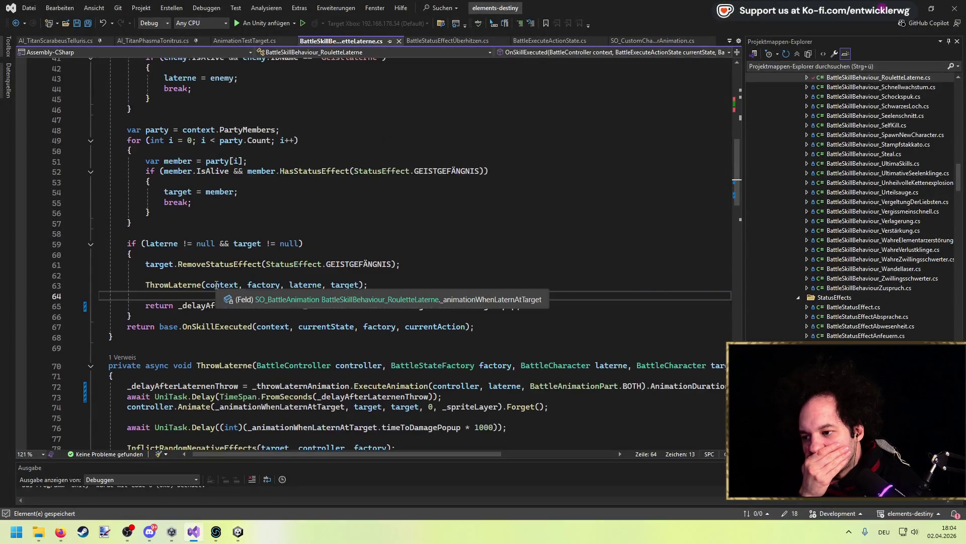
Step: Inspect the OnSkillExecuted call in BattleExecuteActionState.cs via its references, then return
double_click(218, 336)
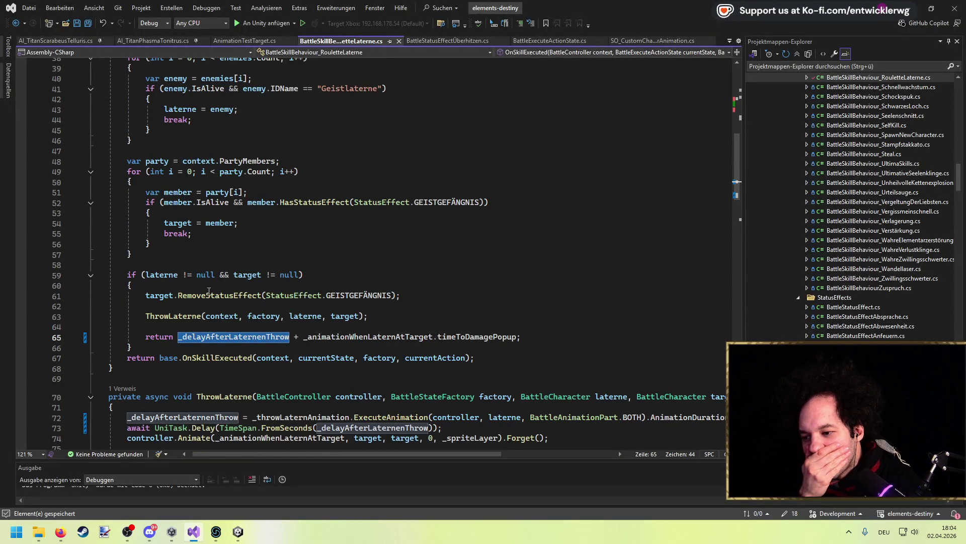
scroll(209, 291, up, 5)
scroll(209, 292, up, 2)
click(128, 203)
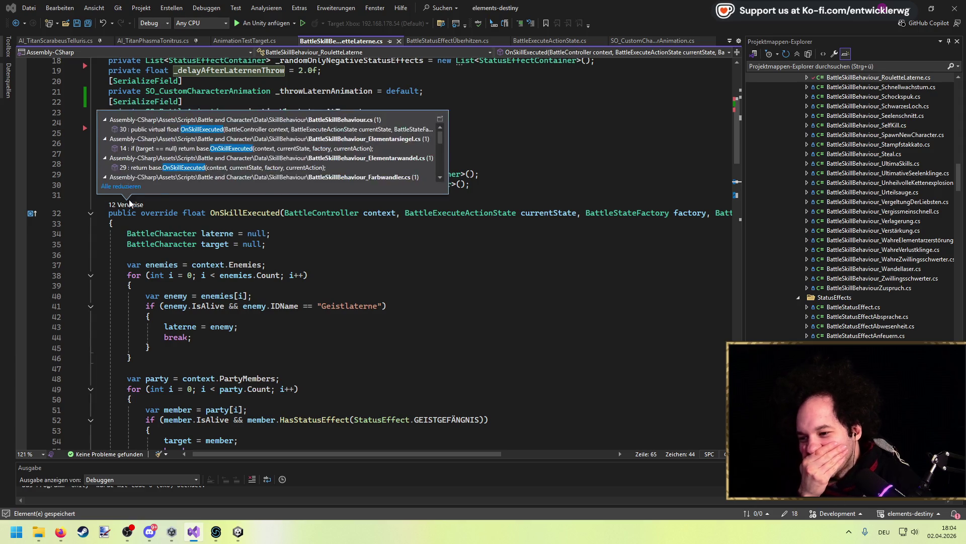
scroll(255, 151, down, 2)
double_click(256, 173)
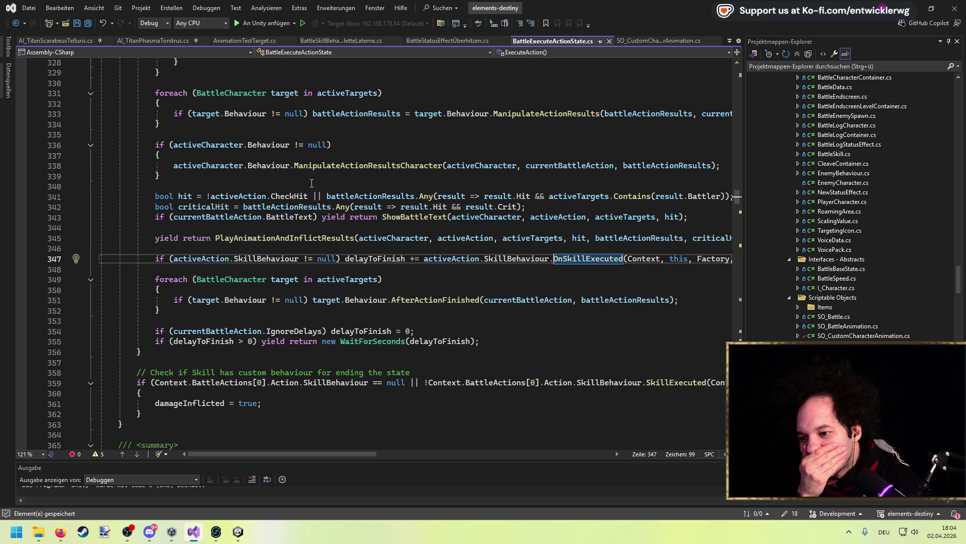
click(15, 23)
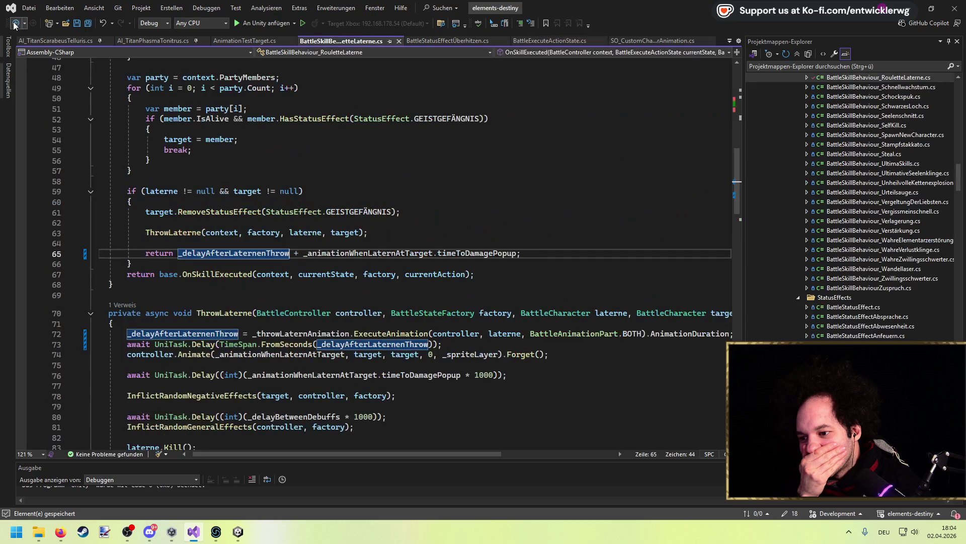
Step: Insert a blank line after OnSkillExecuted's closing brace for a new method
scroll(225, 264, up, 8)
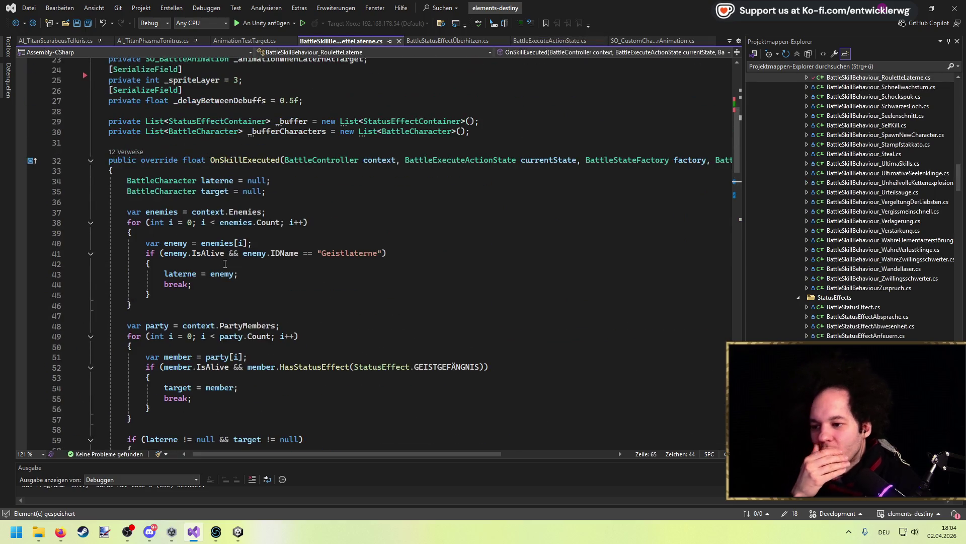
scroll(225, 264, down, 9)
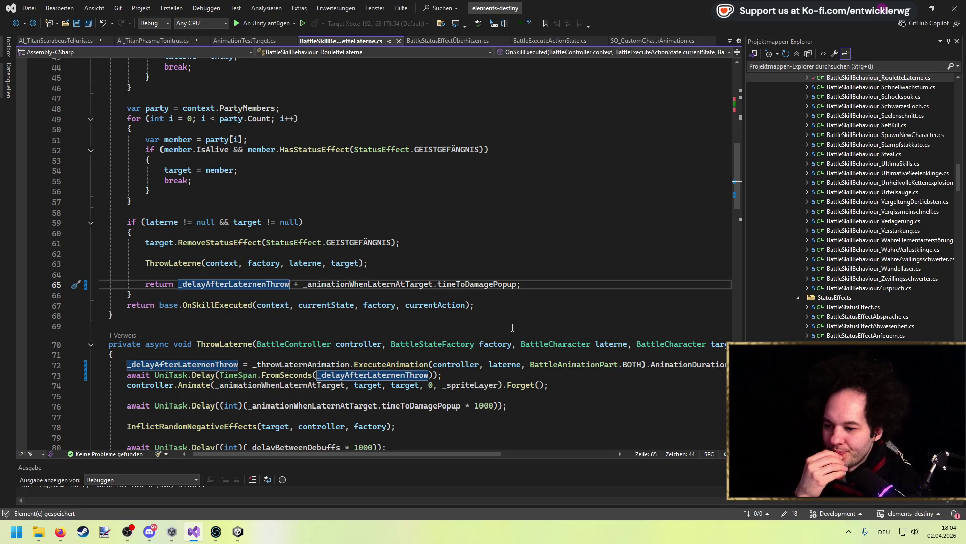
drag(517, 285, 289, 280)
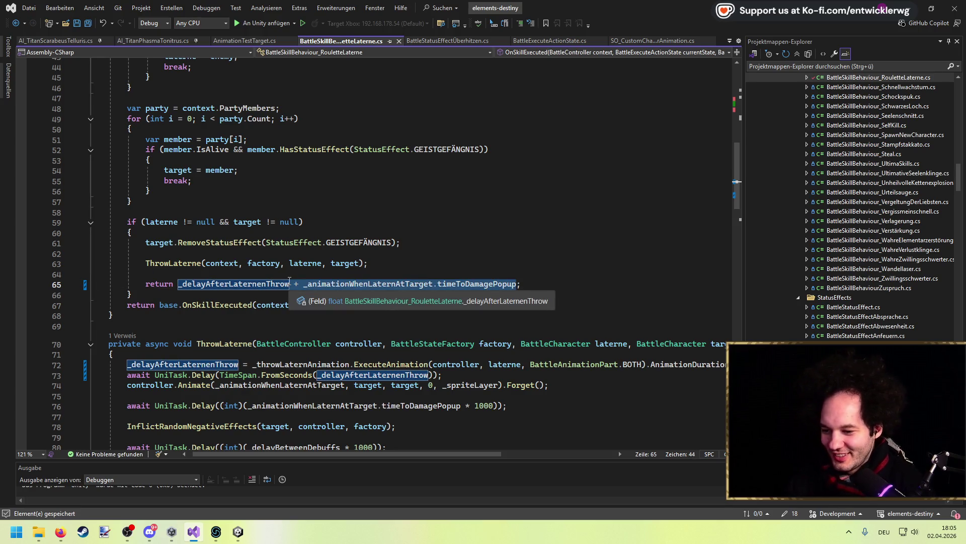
click(291, 277)
scroll(262, 273, up, 8)
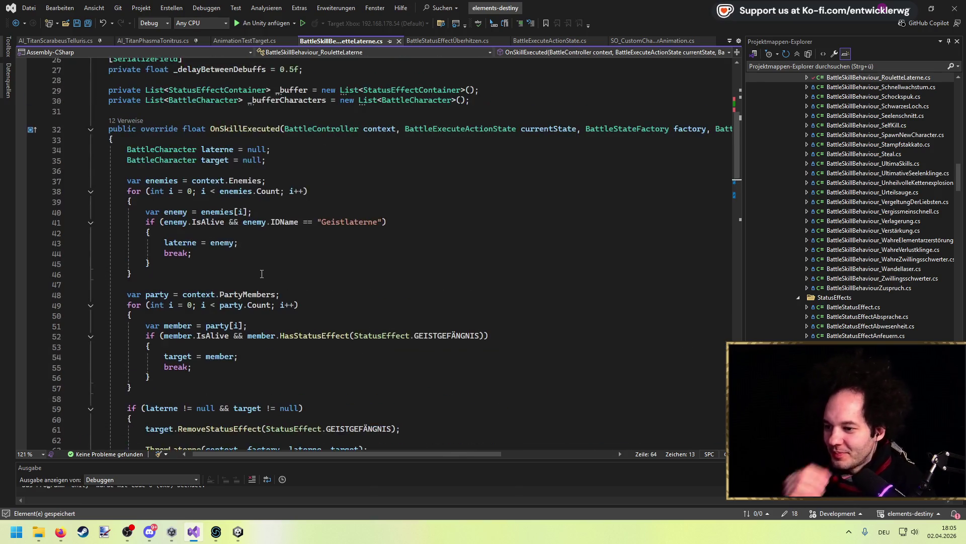
scroll(262, 273, down, 8)
click(191, 316)
scroll(191, 316, up, 12)
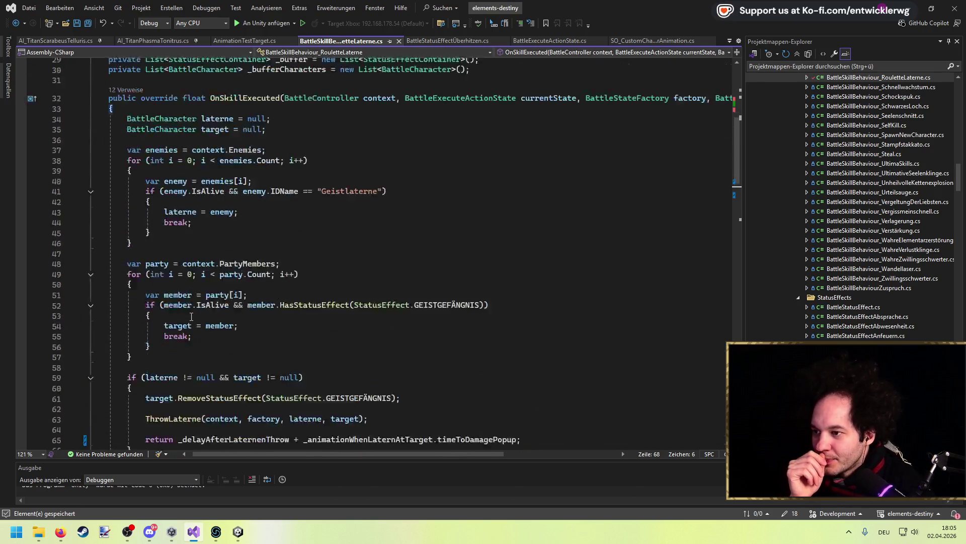
scroll(191, 313, up, 2)
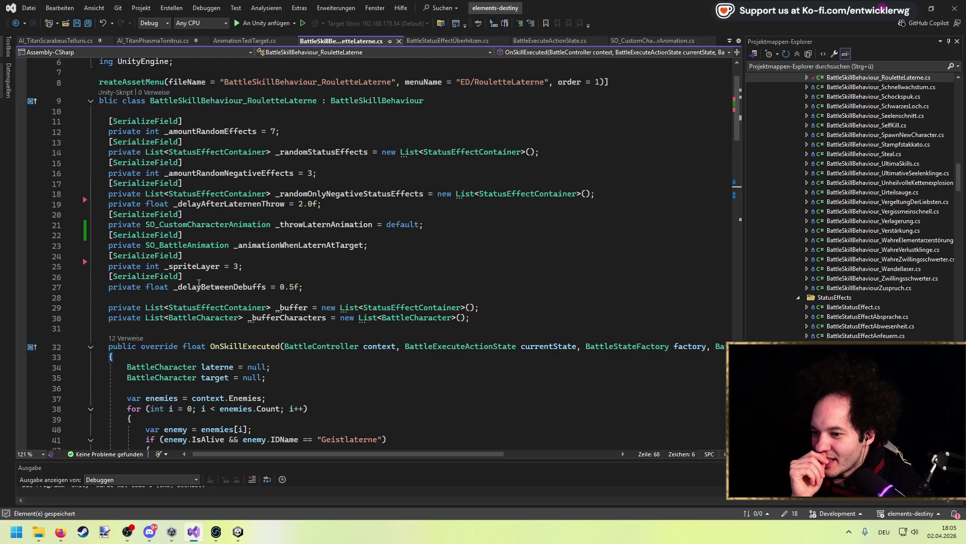
scroll(226, 238, down, 16)
key(Return)
key(Return)
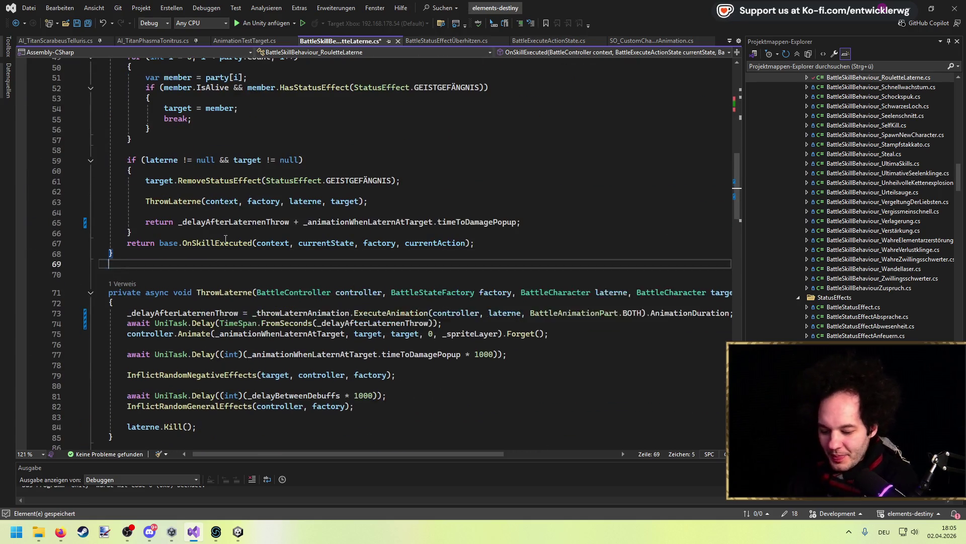
Step: Browse the overridable methods after typing 'override', then discard the unfinished line
text(override)
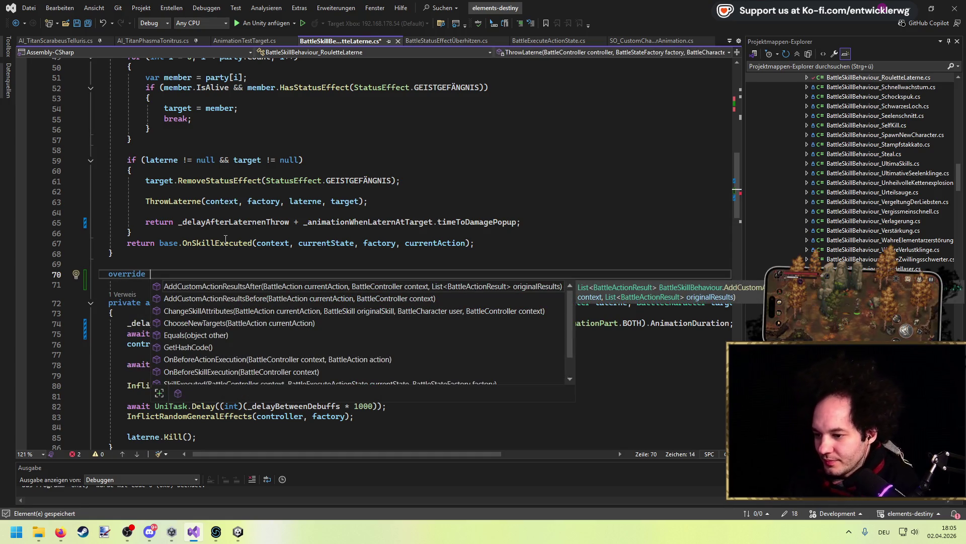
key(Down)
key(Down)
key(Down)
key(Up)
key(Up)
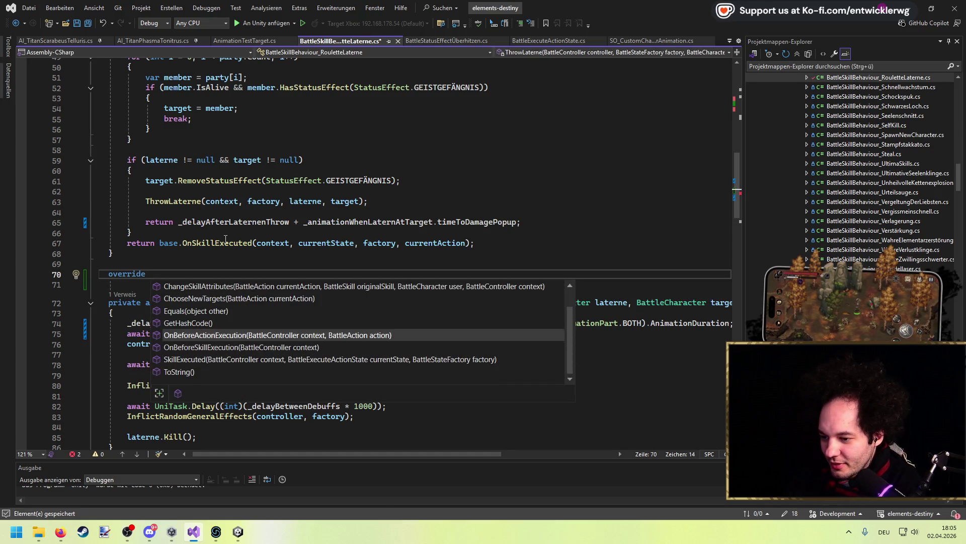
key(Down)
key(Down)
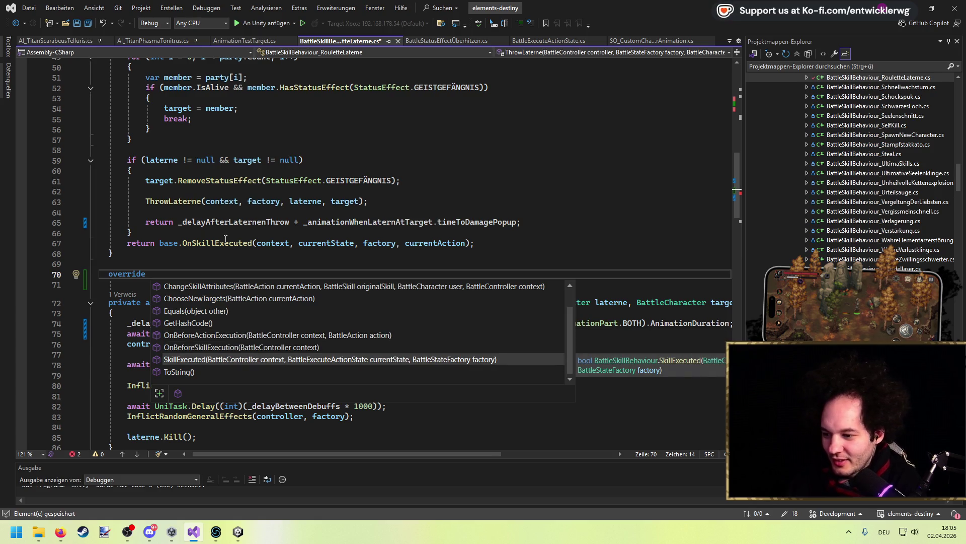
key(ctrl+BackSpace)
key(BackSpace)
key(BackSpace)
scroll(230, 232, up, 6)
scroll(229, 232, down, 5)
scroll(230, 232, up, 8)
mouse_move(309, 455)
mouse_down()
mouse_move(441, 464)
mouse_move(304, 455)
mouse_up()
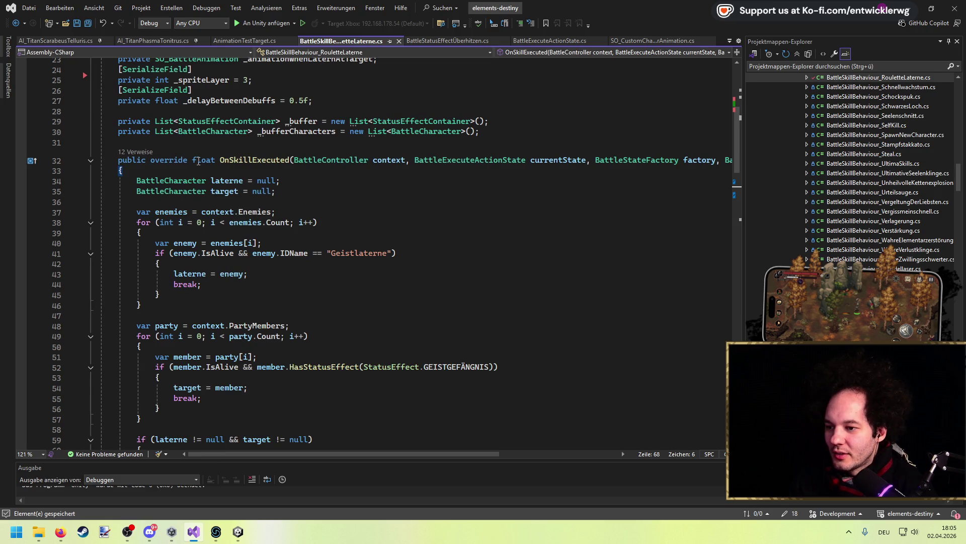
scroll(318, 224, down, 8)
Step: Generate the OnBeforeActionExecution override stub below OnSkillExecuted
key(Return)
key(Return)
text(override)
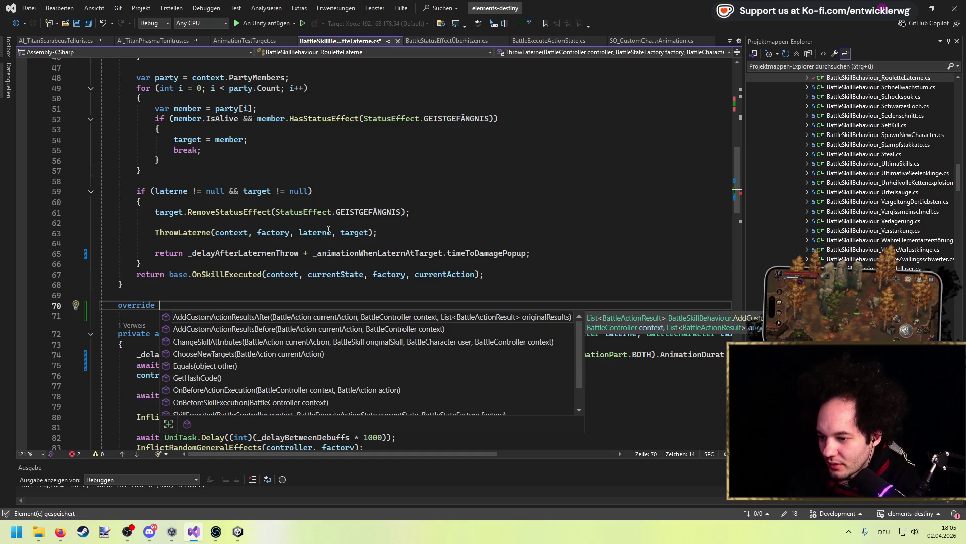
key(Escape)
scroll(317, 242, down, 18)
scroll(314, 250, down, 6)
scroll(312, 250, up, 7)
scroll(311, 251, down, 13)
scroll(310, 251, up, 6)
scroll(310, 251, up, 20)
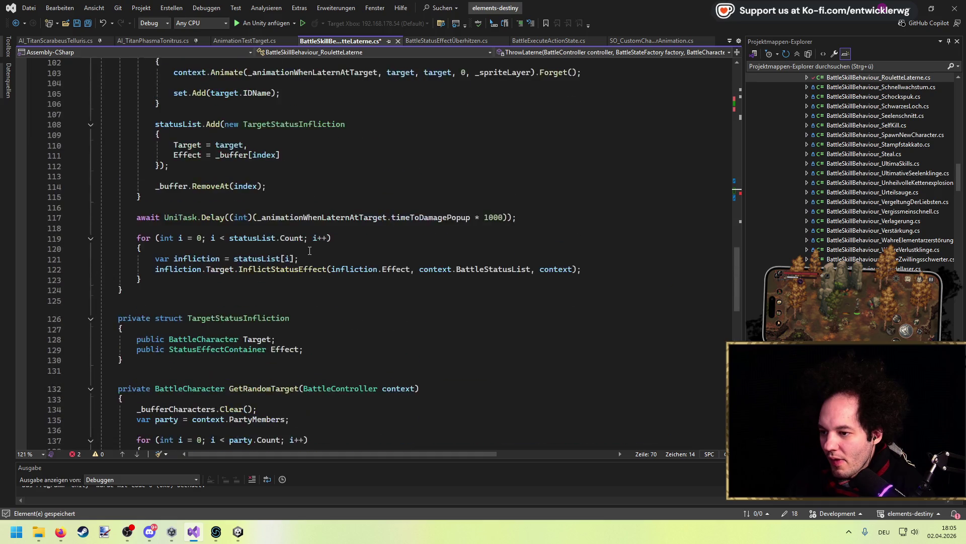
scroll(308, 246, up, 11)
scroll(305, 234, down, 15)
key(ctrl+space)
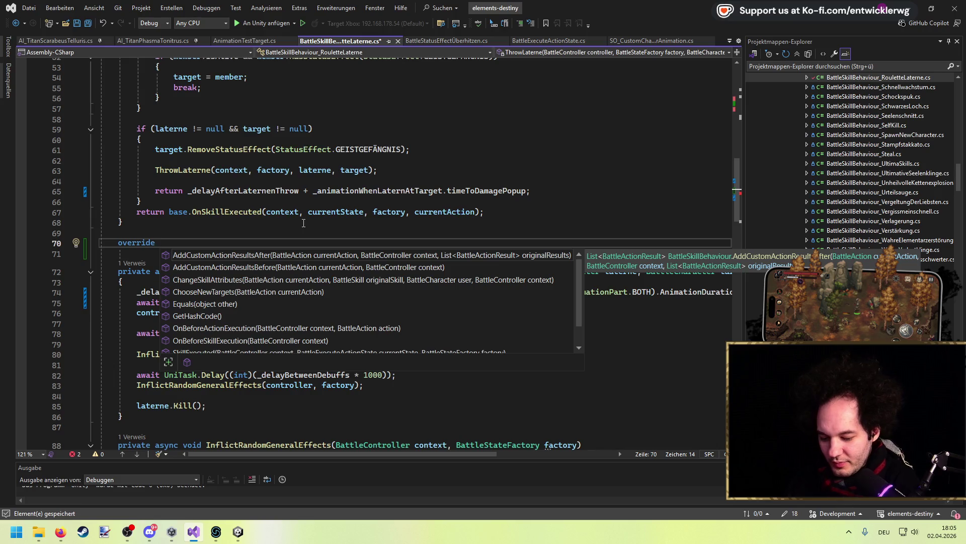
key(Down)
key(Down)
key(Down)
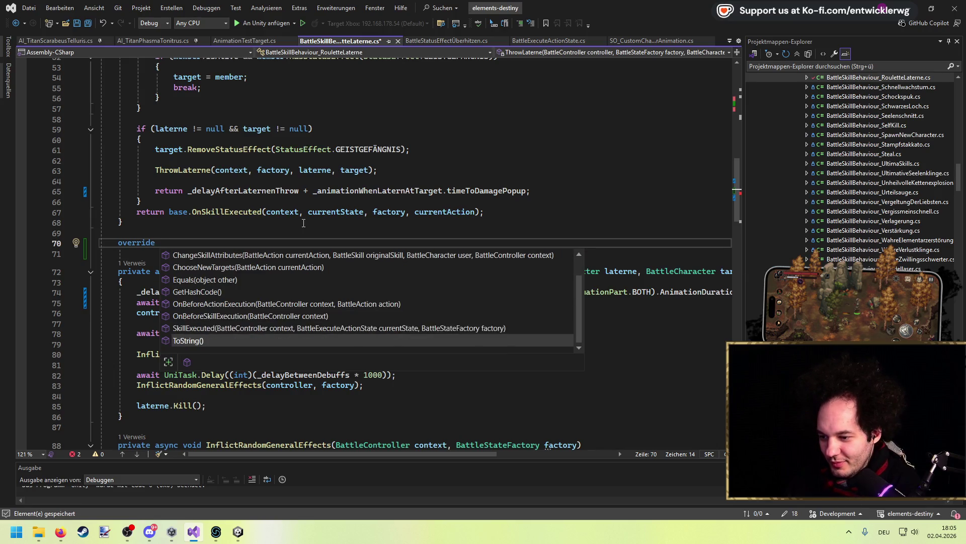
key(Up)
key(Up)
key(Up)
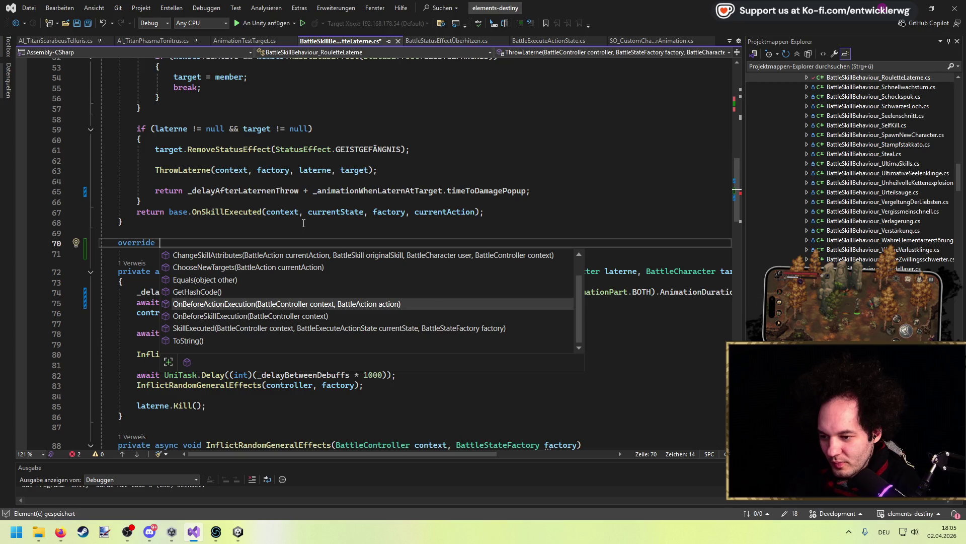
key(Return)
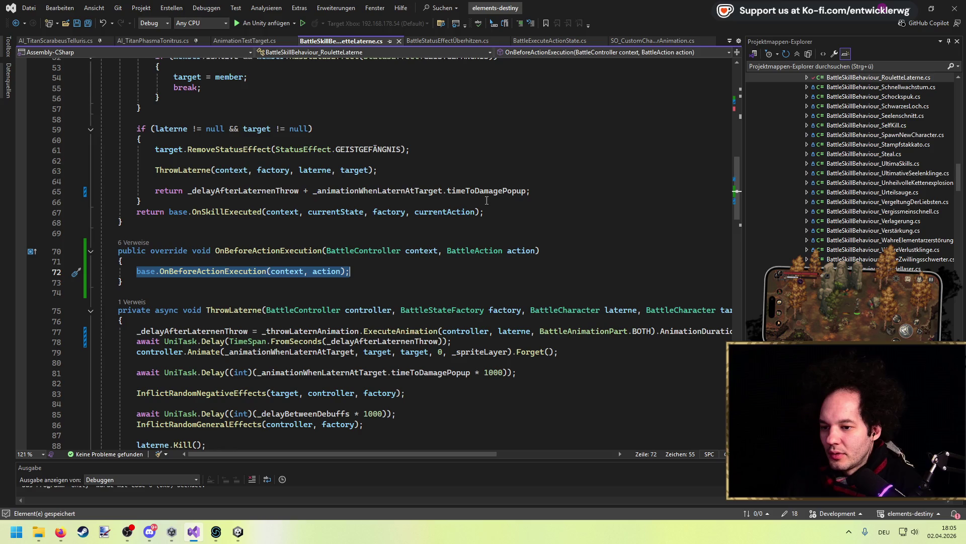
Step: In the override, add action.Action.DelayBeforeAttack += throw delay plus damage-popup time
drag(527, 191, 189, 190)
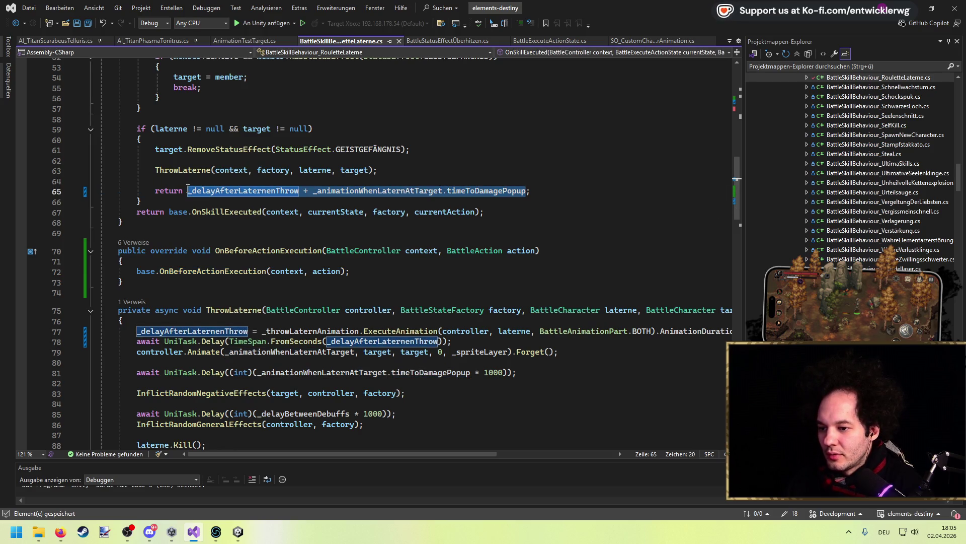
click(228, 262)
key(Return)
text(action.d)
key(BackSpace)
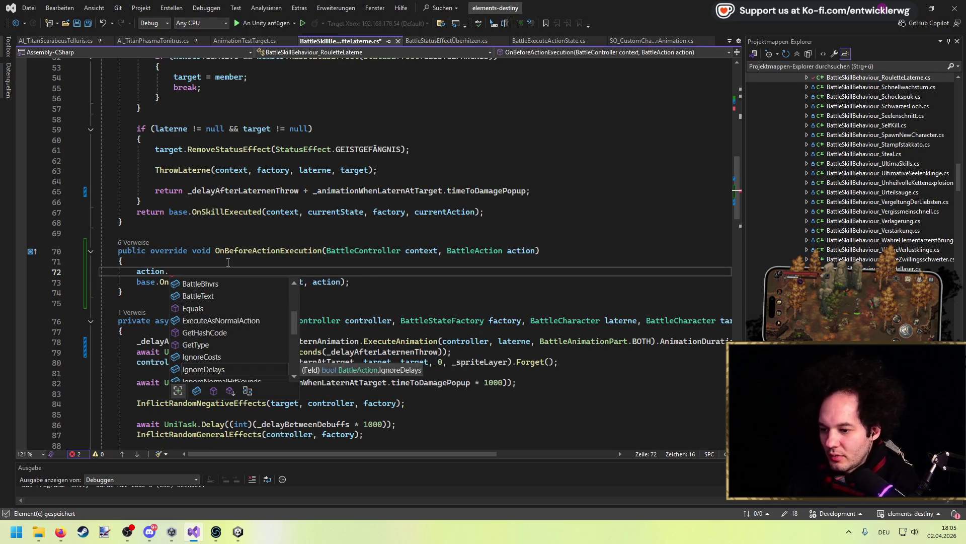
text(Action.del)
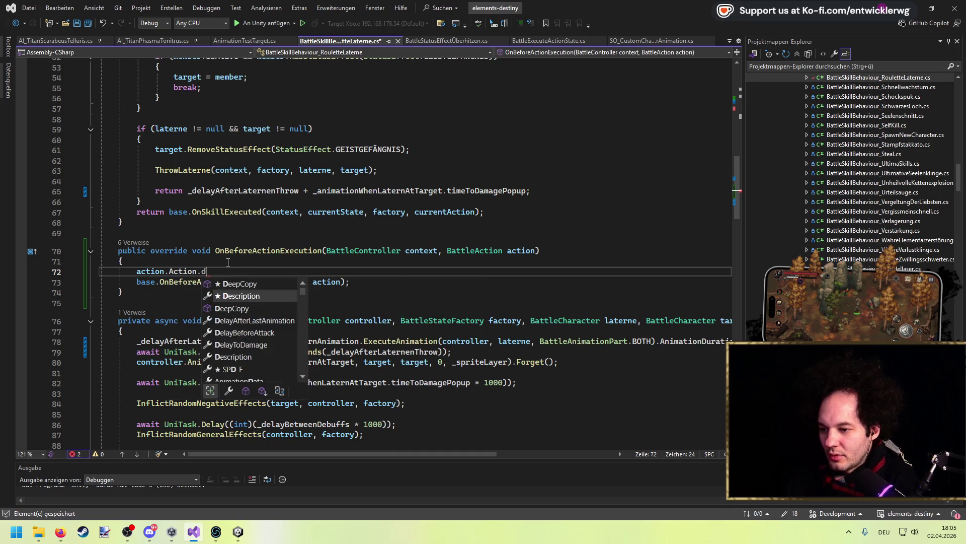
key(Down)
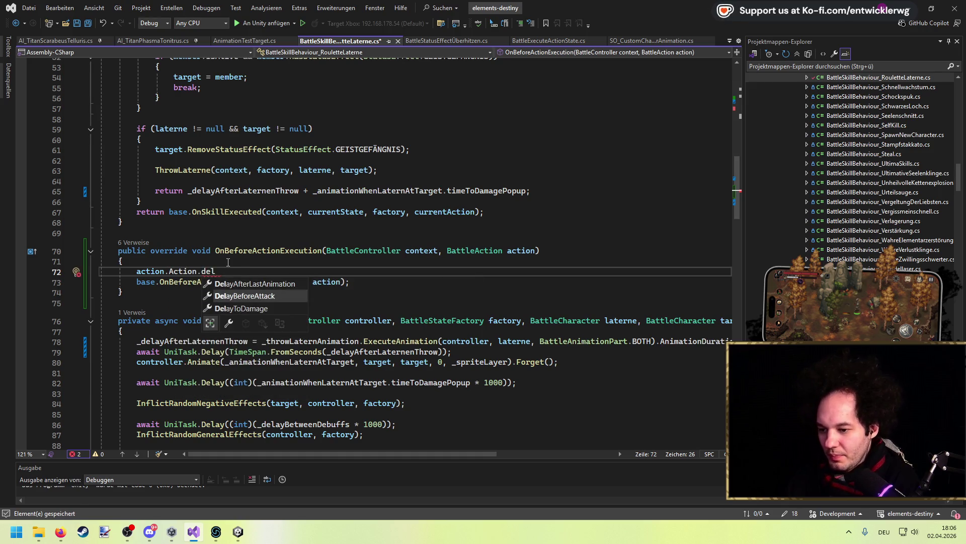
key(Tab)
text(+=)
key(Tab)
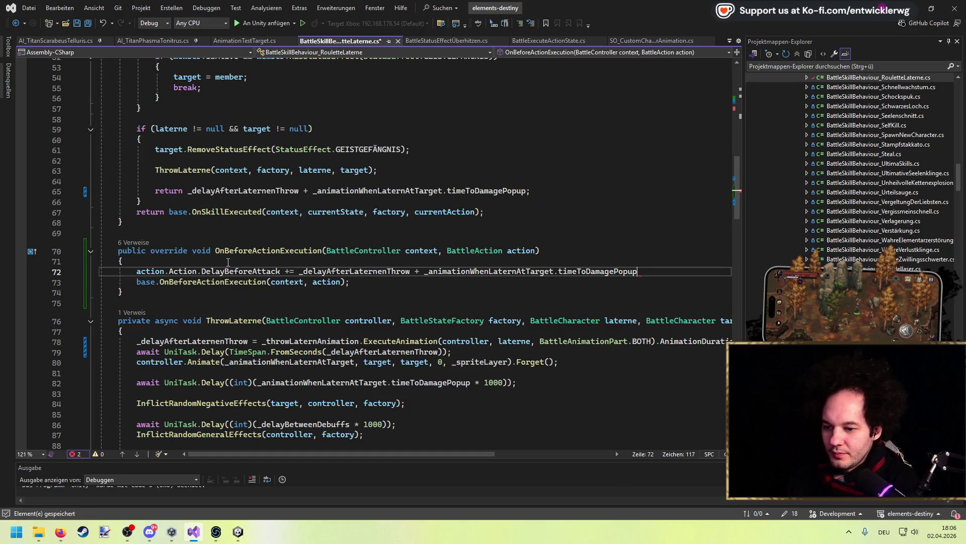
Step: Check the ExecuteAnimation definition, come back to RouletteLaterne, and switch to Unity
key(ctrl+Left)
key(ctrl+Left)
key(ctrl+Left)
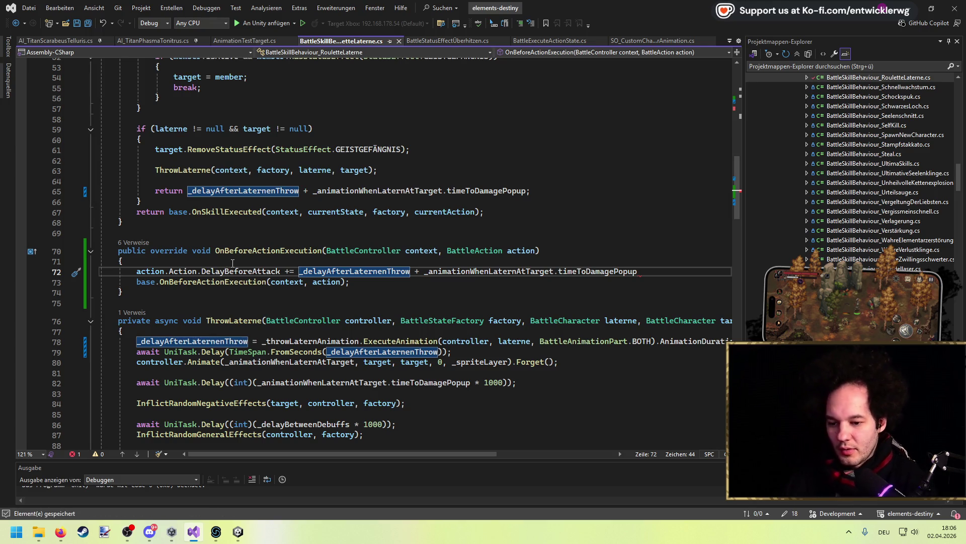
ctrl+click(386, 344)
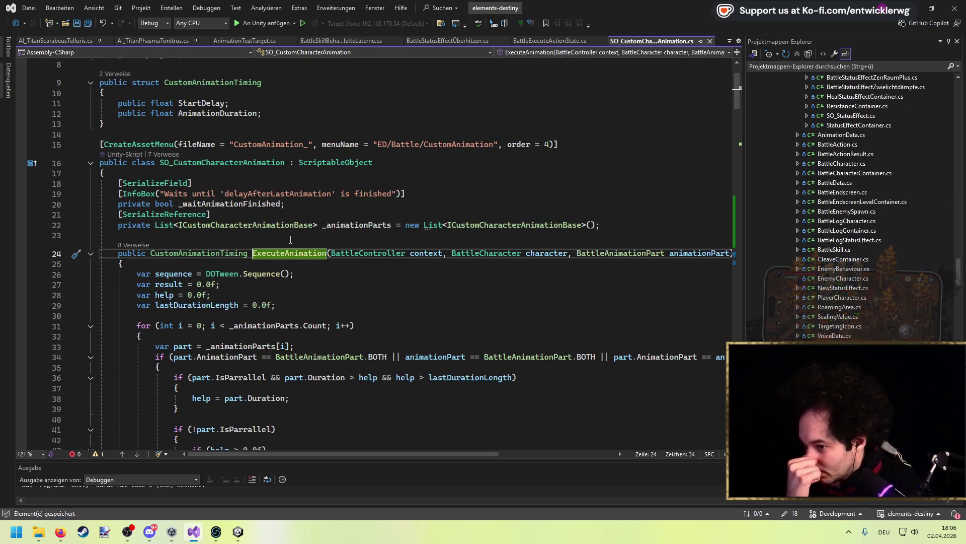
scroll(287, 239, down, 5)
scroll(282, 240, down, 10)
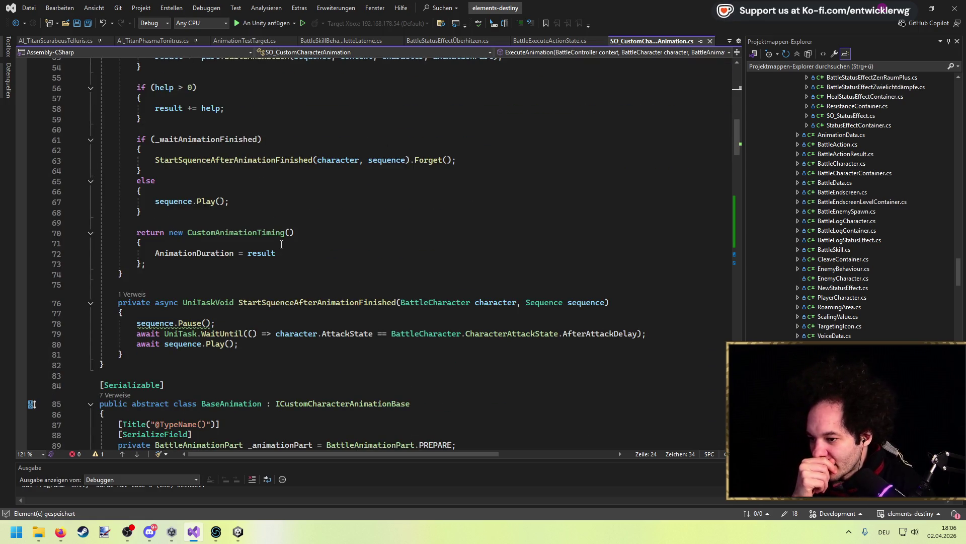
scroll(282, 244, up, 6)
key(ctrl+minus)
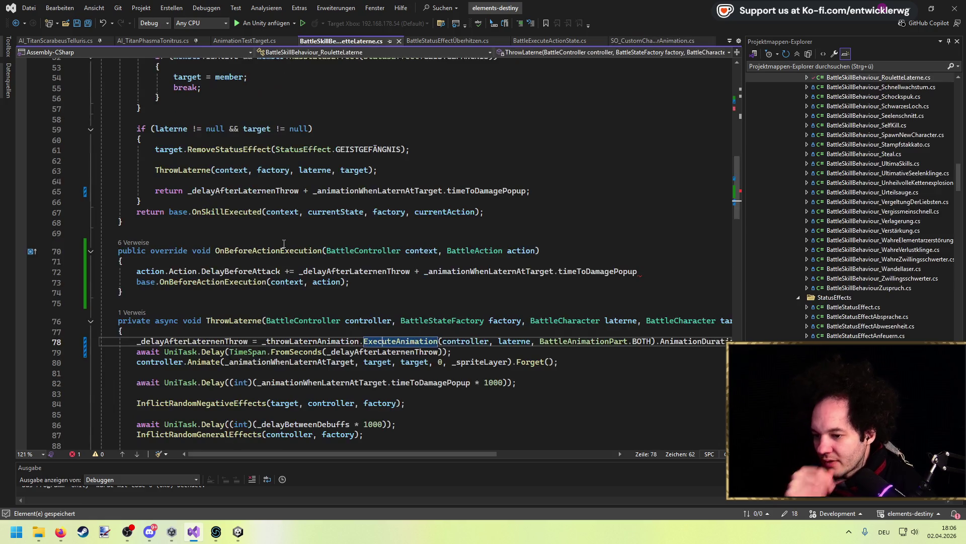
click(351, 282)
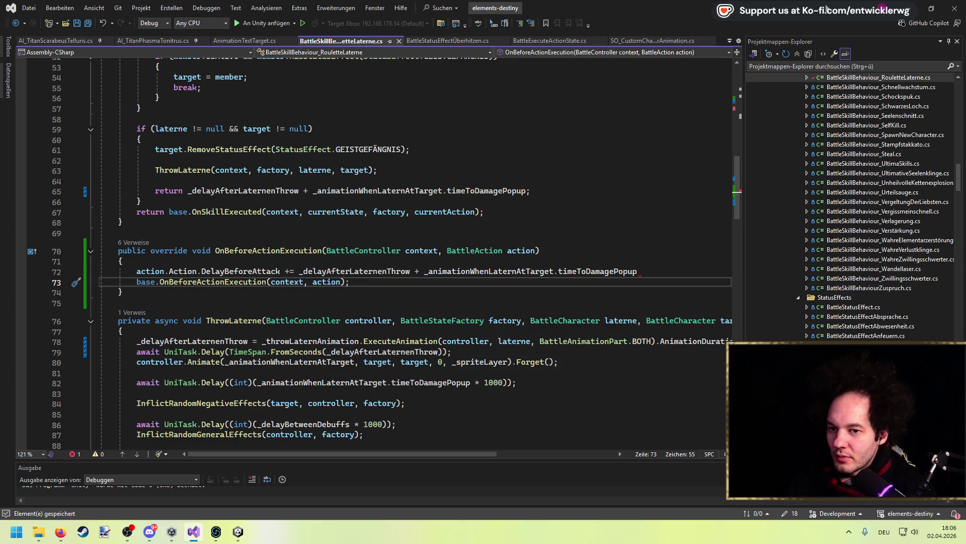
key(alt+Tab)
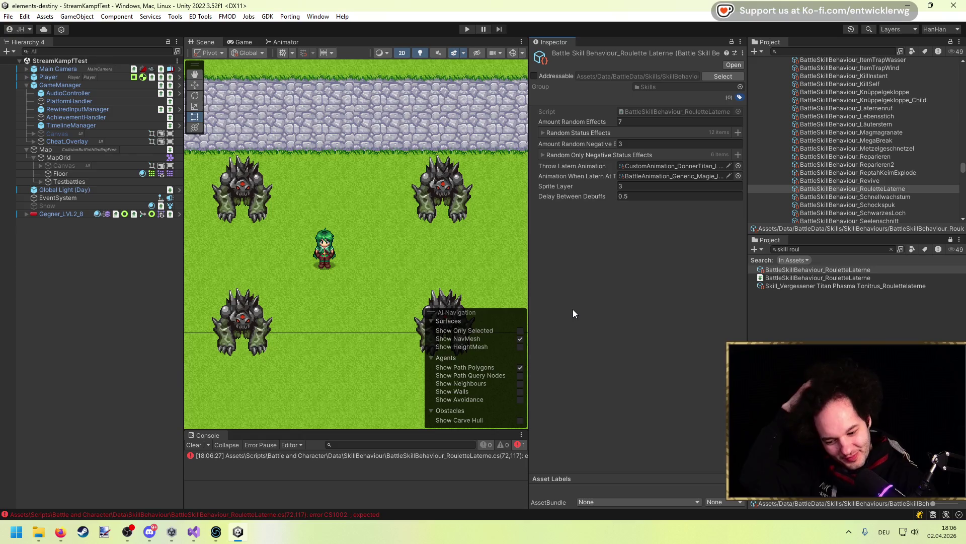
Step: Fix the CS1002 error by adding the missing ';' on line 72 and saving
click(467, 29)
click(429, 455)
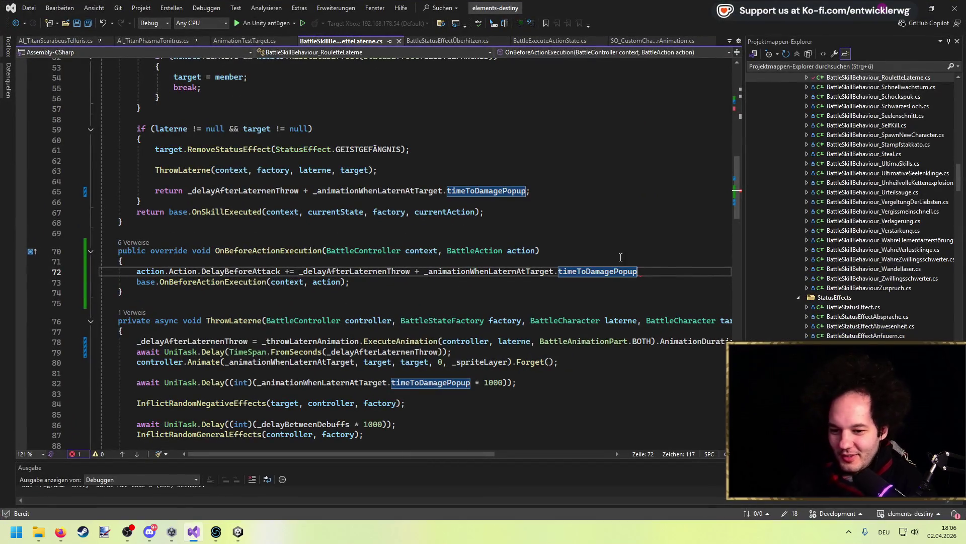
text(;)
key(Up)
key(Up)
key(ctrl+s)
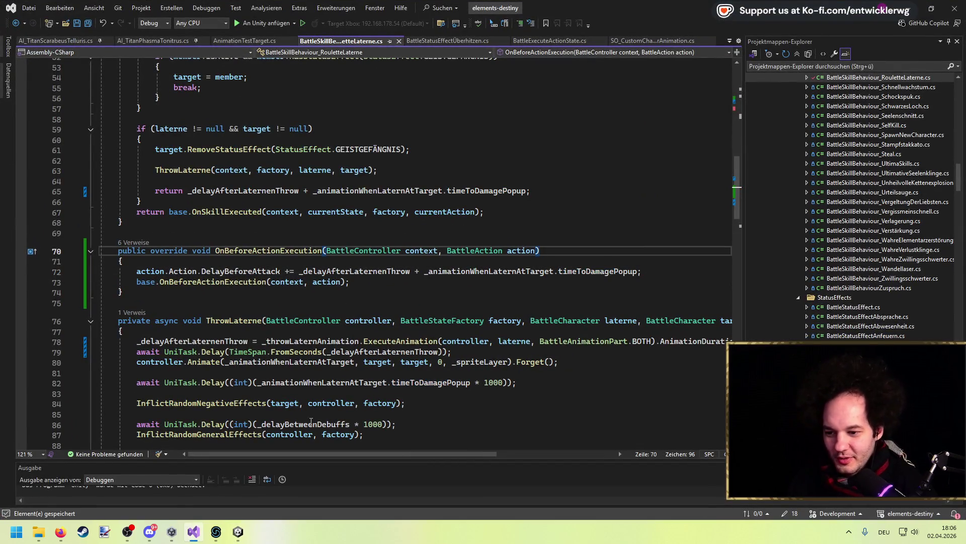
key(alt+Tab)
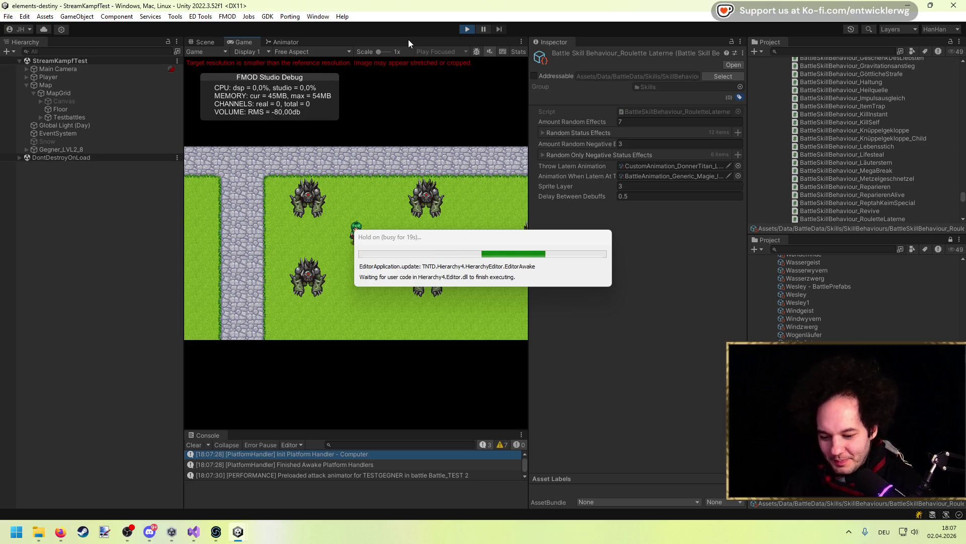
Step: Start a battle, set every party member to Abwehrhaltung, and watch Roulettelaterne play out
key(Right)
key(Up)
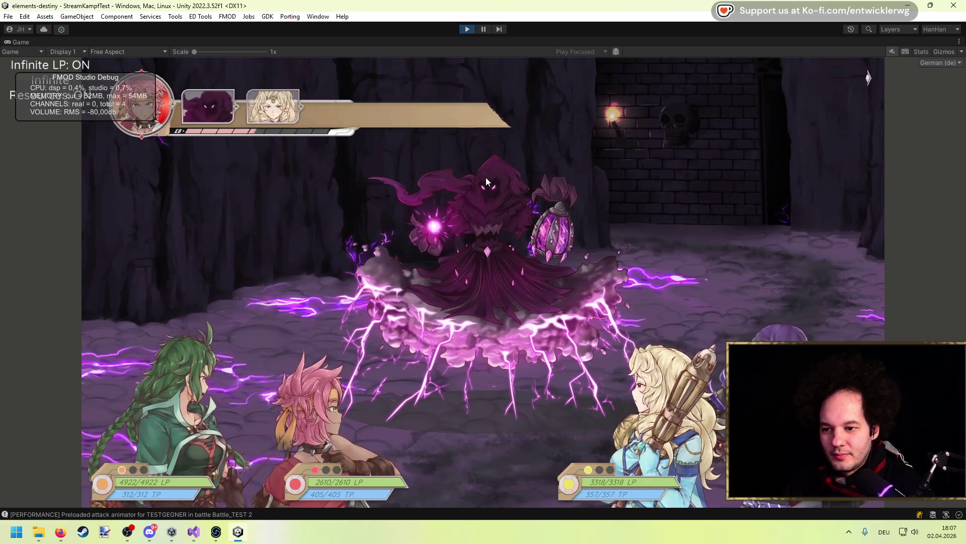
key(Down)
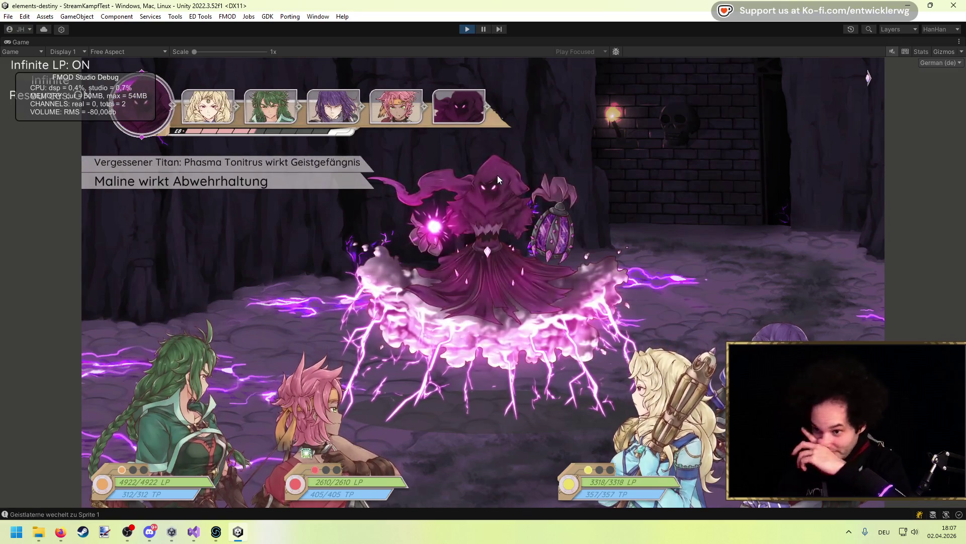
key(Down)
key(Down)
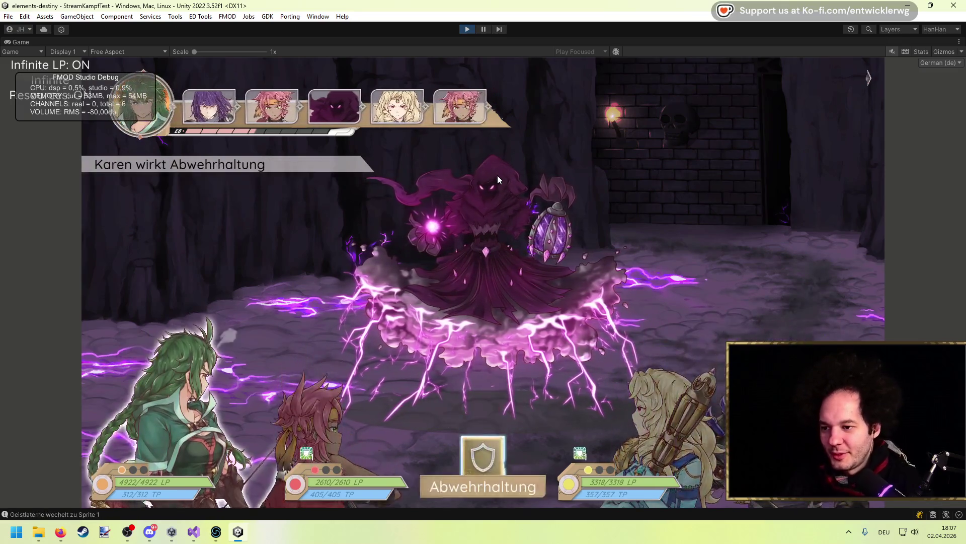
key(Down)
key(Down)
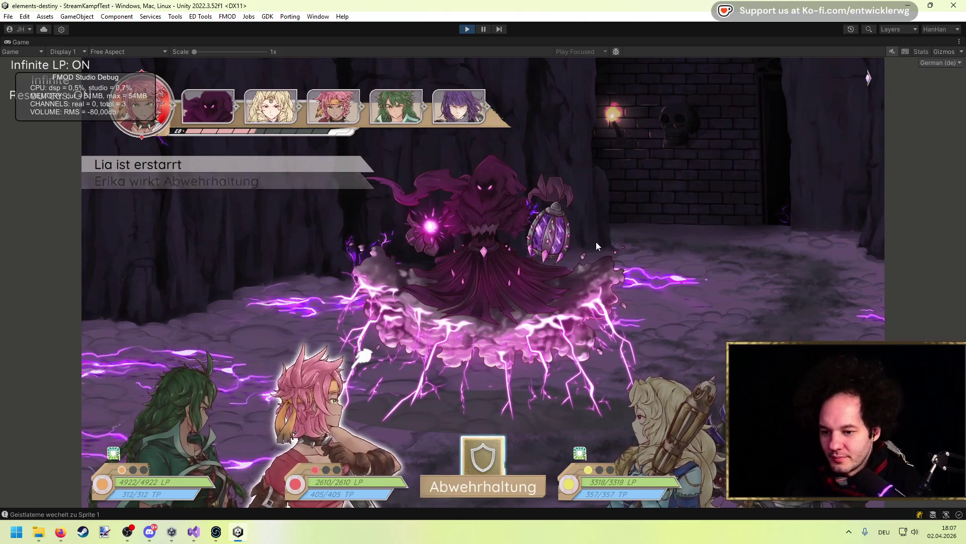
key(Down)
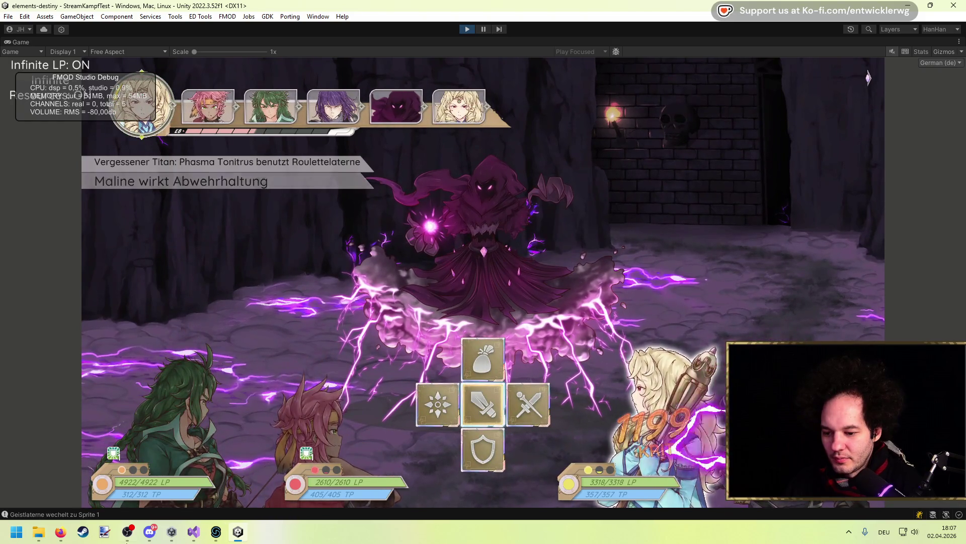
click(196, 532)
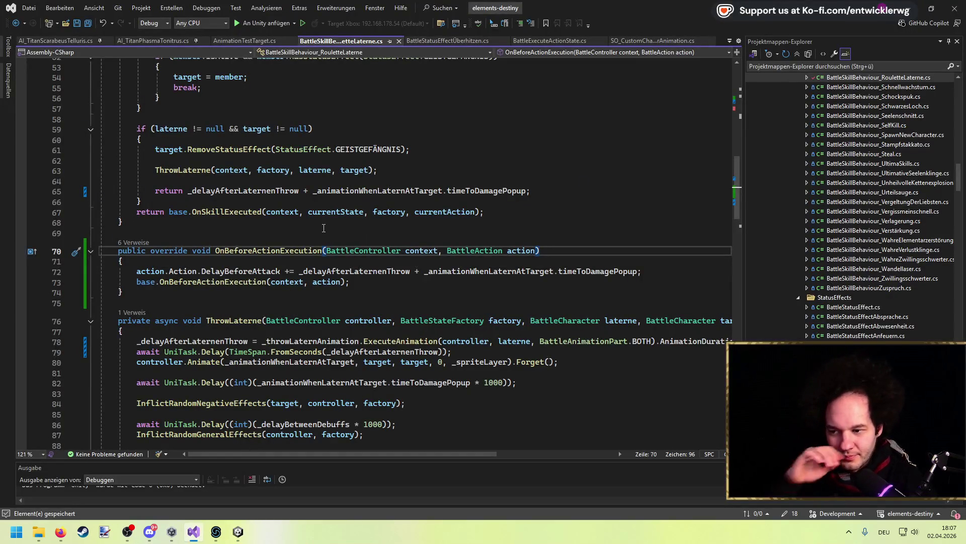
double_click(257, 271)
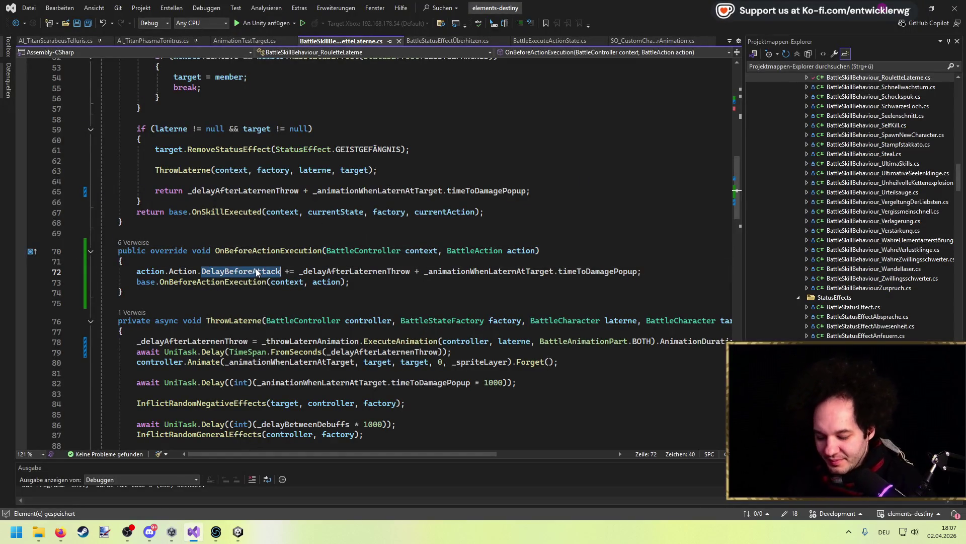
text(del)
key(Down)
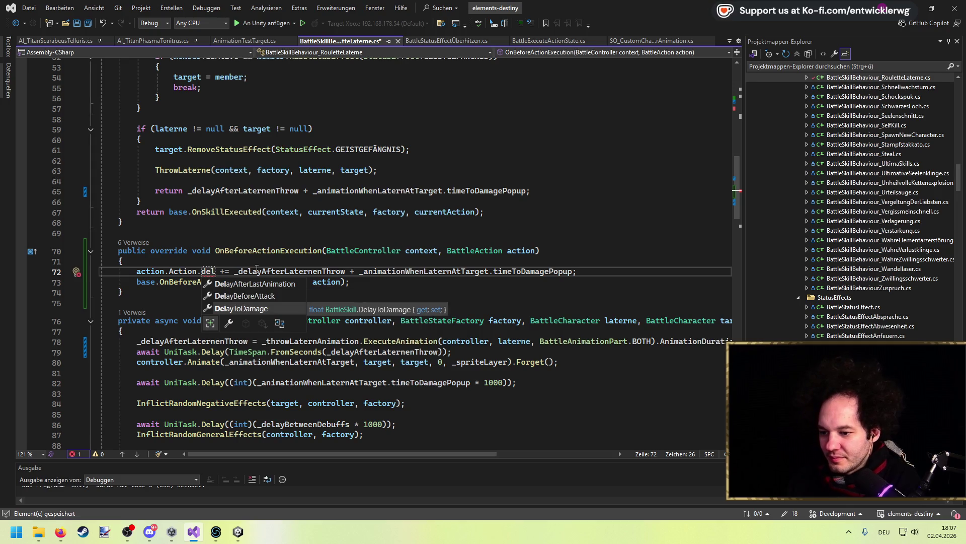
key(Up)
key(Up)
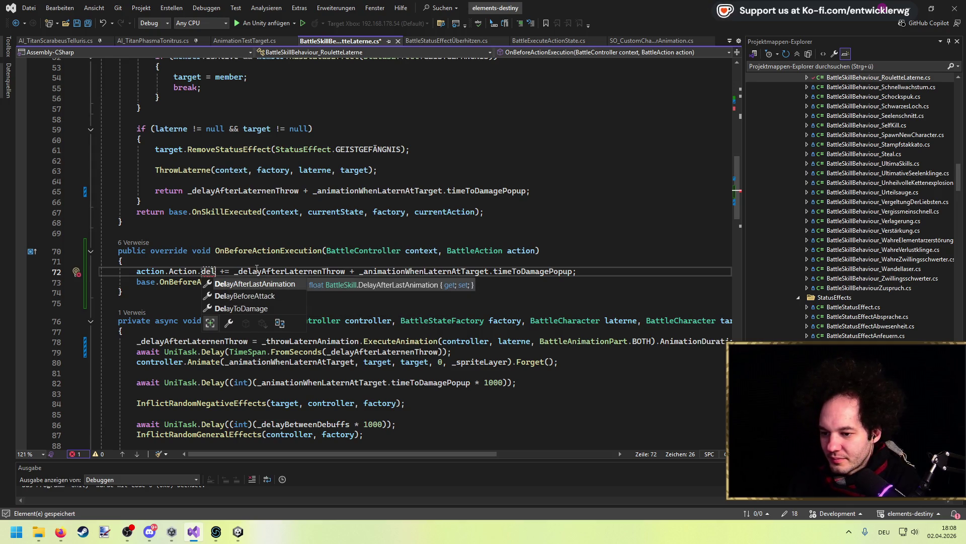
key(Down)
key(Tab)
ctrl+click(257, 271)
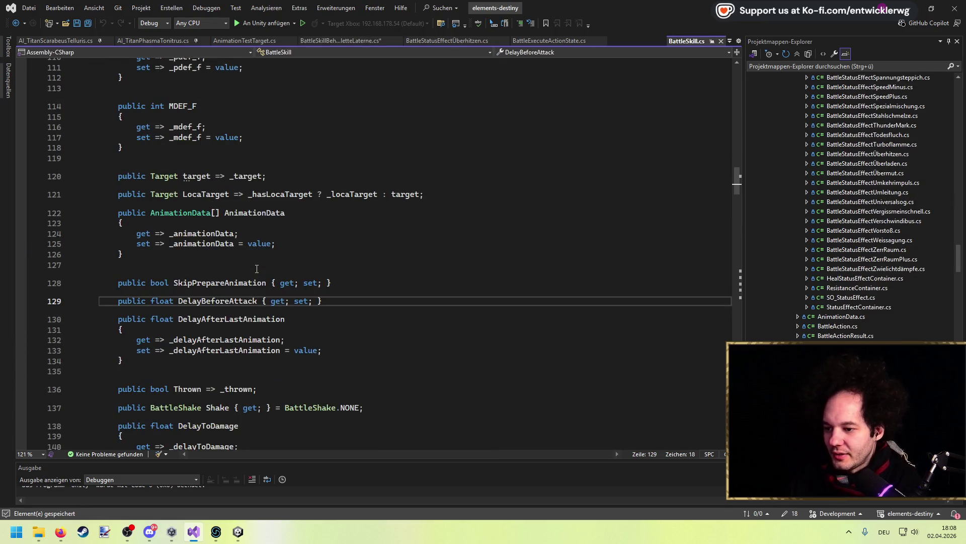
key(shift+F12)
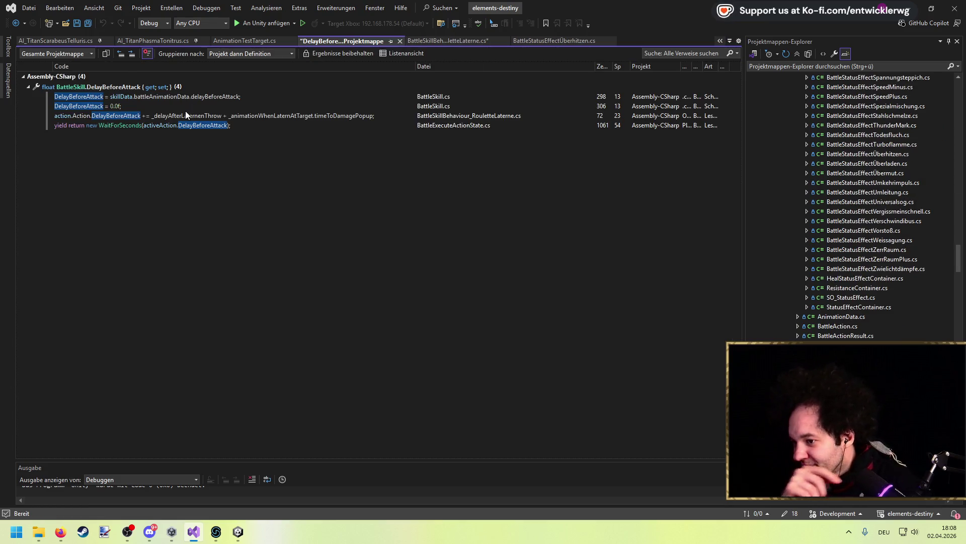
double_click(183, 125)
scroll(311, 258, up, 12)
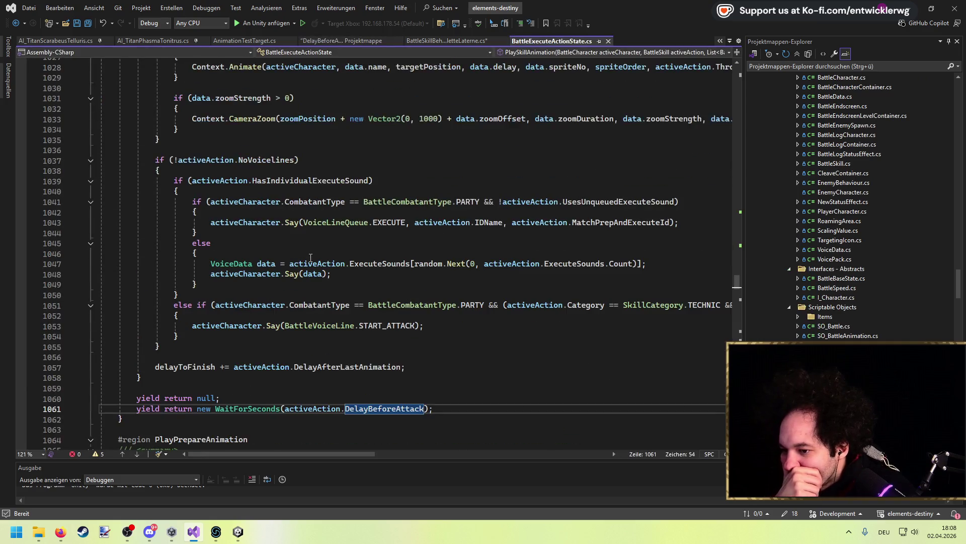
scroll(310, 257, up, 20)
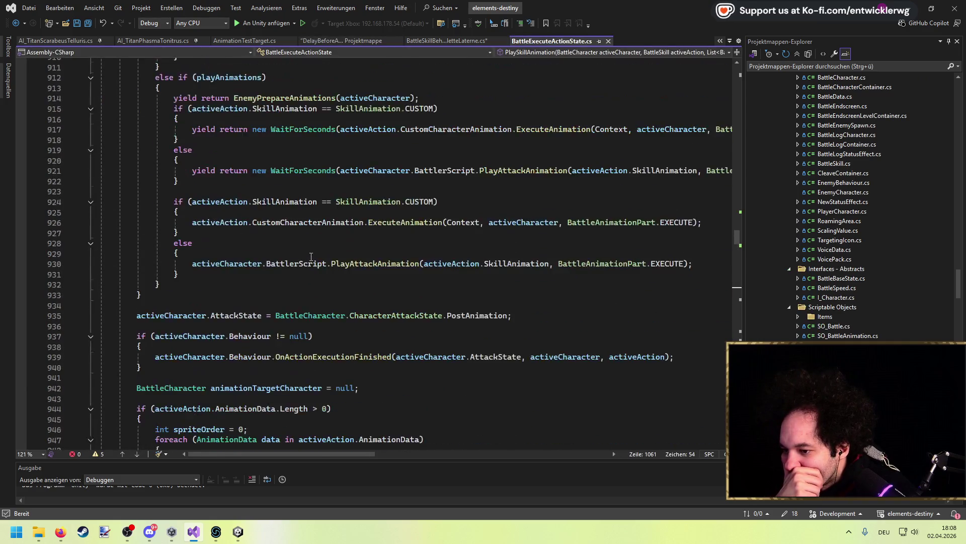
scroll(311, 257, down, 4)
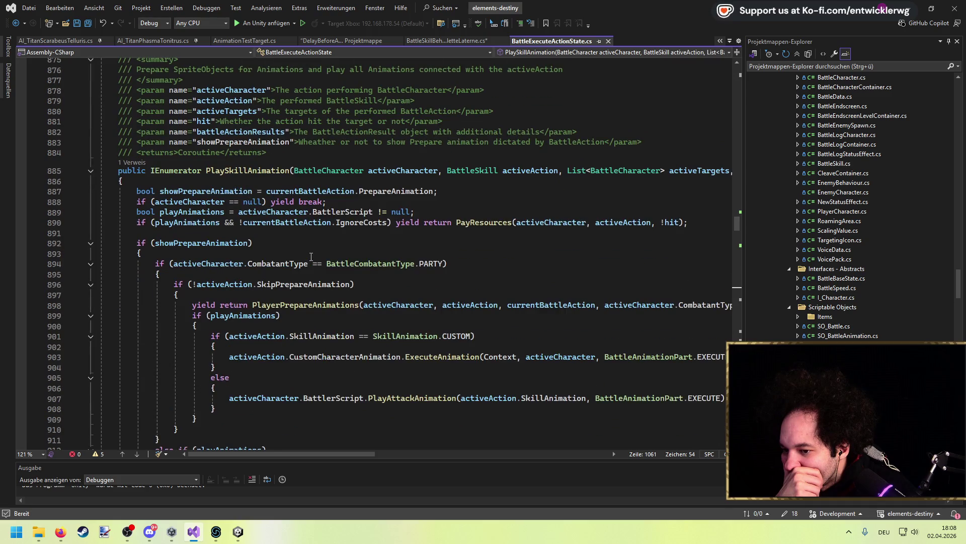
scroll(311, 257, down, 4)
scroll(311, 256, up, 6)
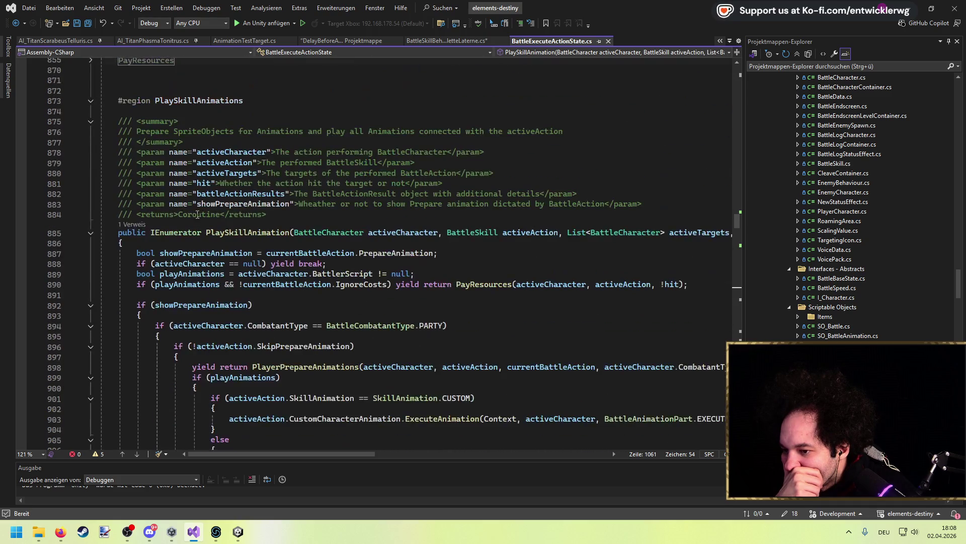
click(144, 225)
click(160, 198)
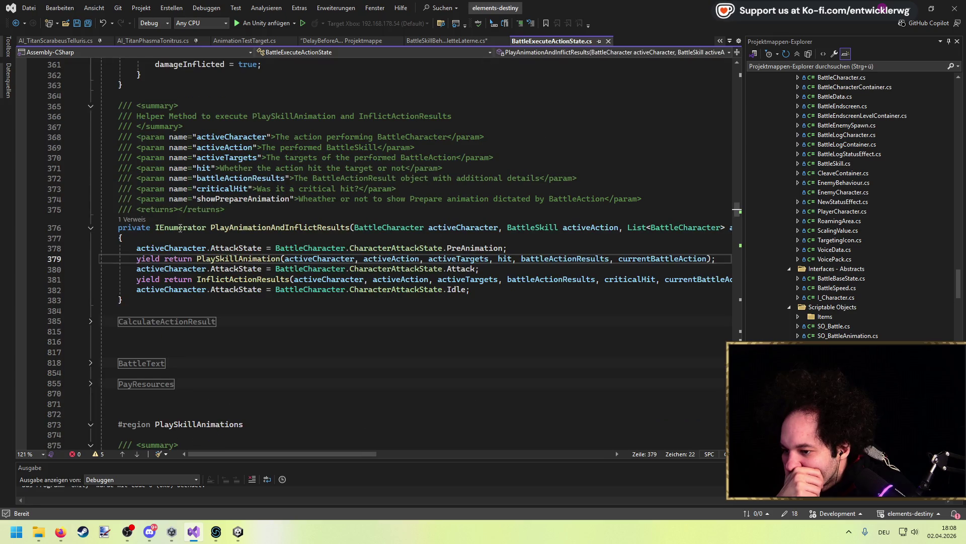
click(136, 223)
double_click(160, 197)
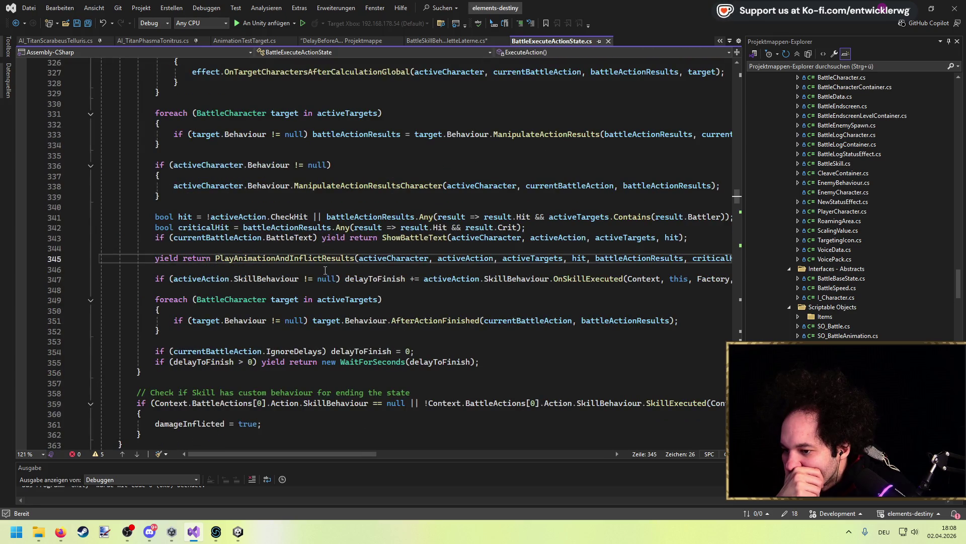
scroll(327, 280, up, 5)
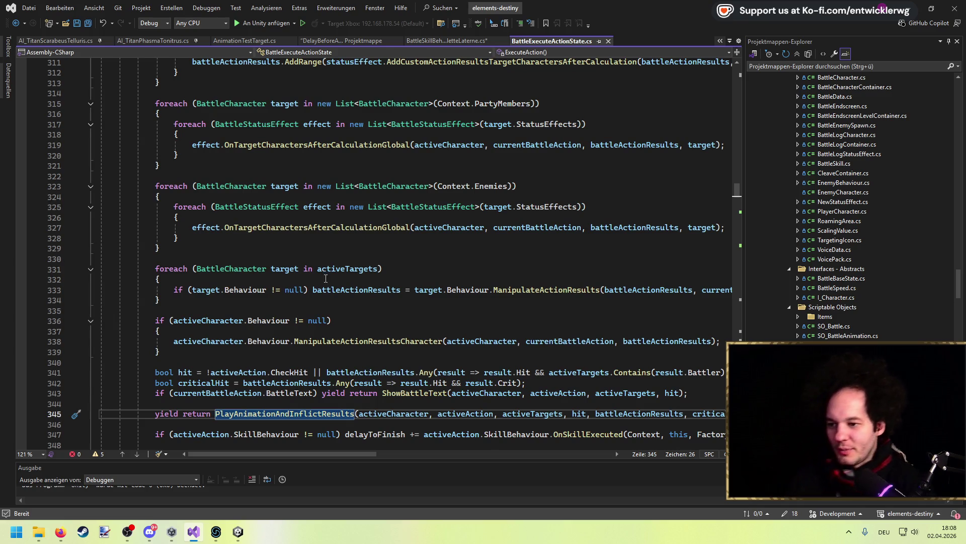
scroll(325, 274, up, 9)
scroll(326, 274, up, 20)
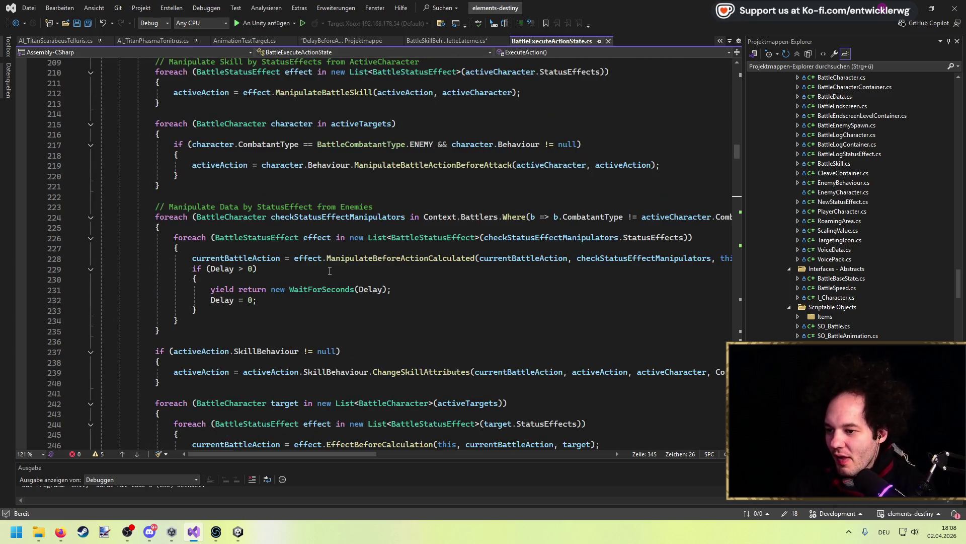
scroll(328, 271, up, 16)
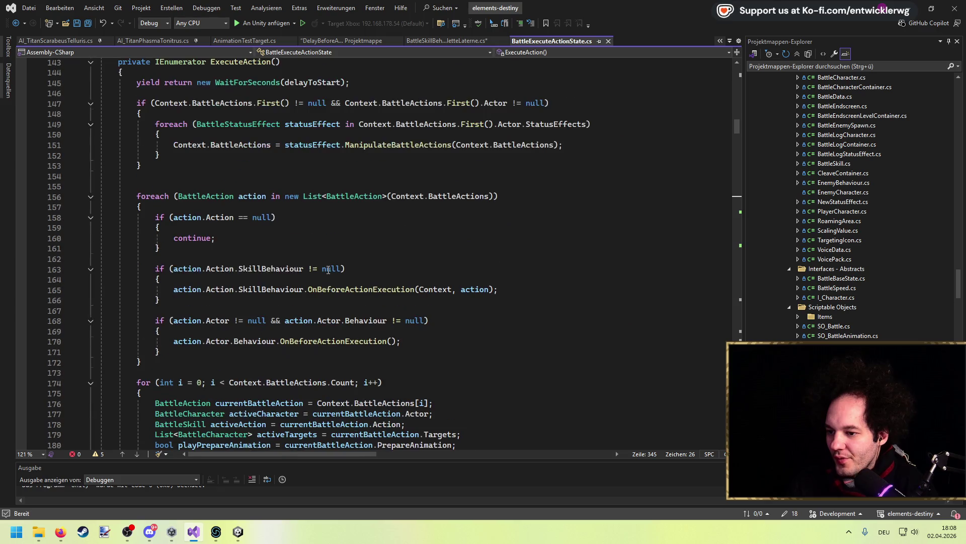
scroll(328, 270, up, 4)
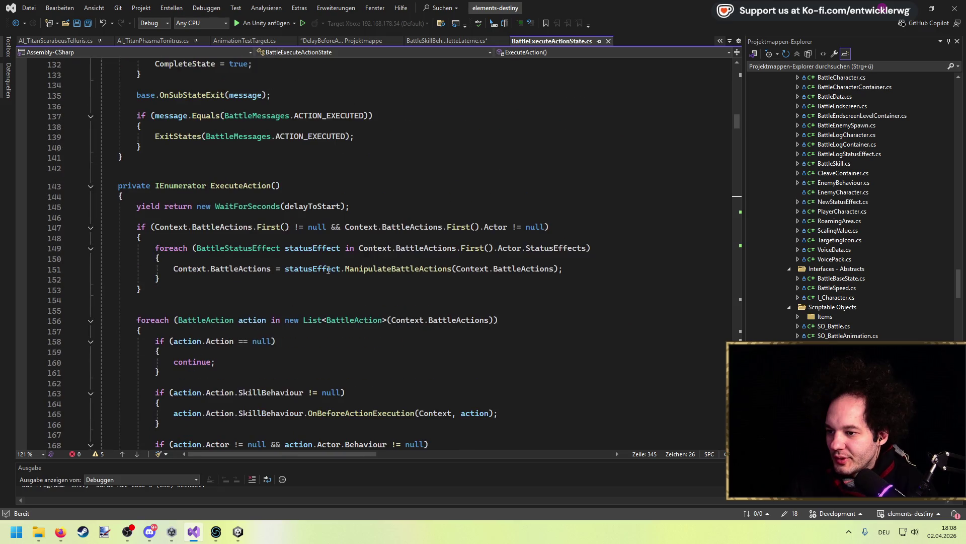
ctrl+click(312, 206)
key(ctrl+shift+Down)
key(ctrl+shift+Down)
key(ctrl+shift+Up)
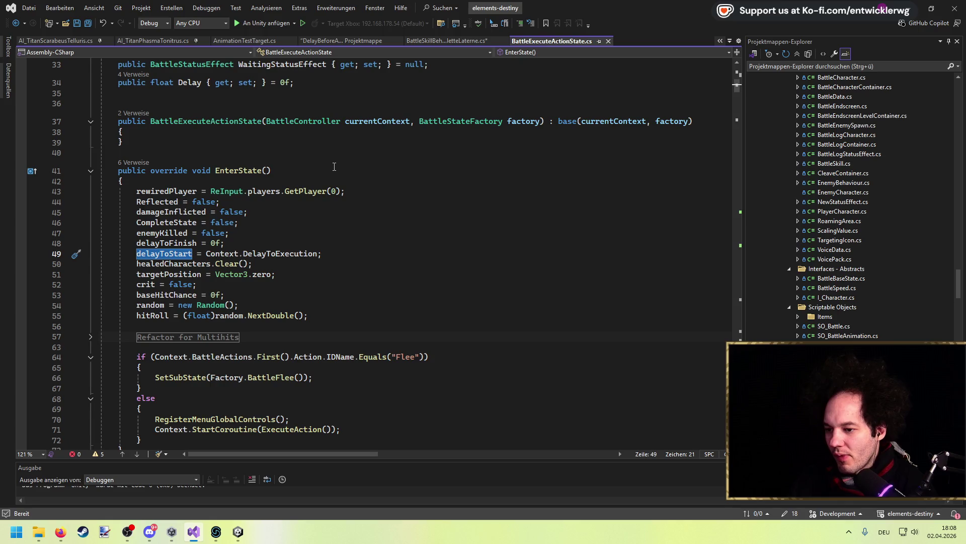
key(ctrl+shift+Down)
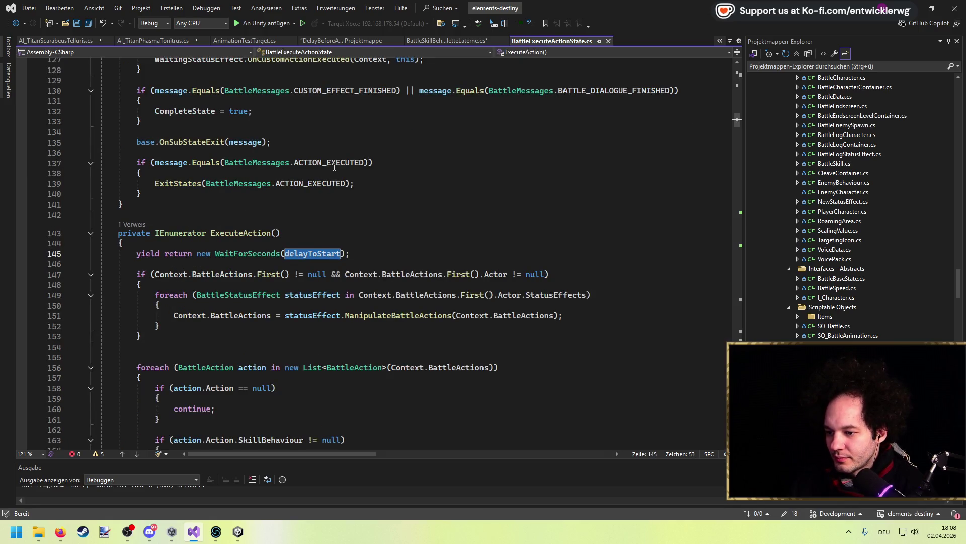
key(ctrl+shift+Up)
key(ctrl+shift+Up)
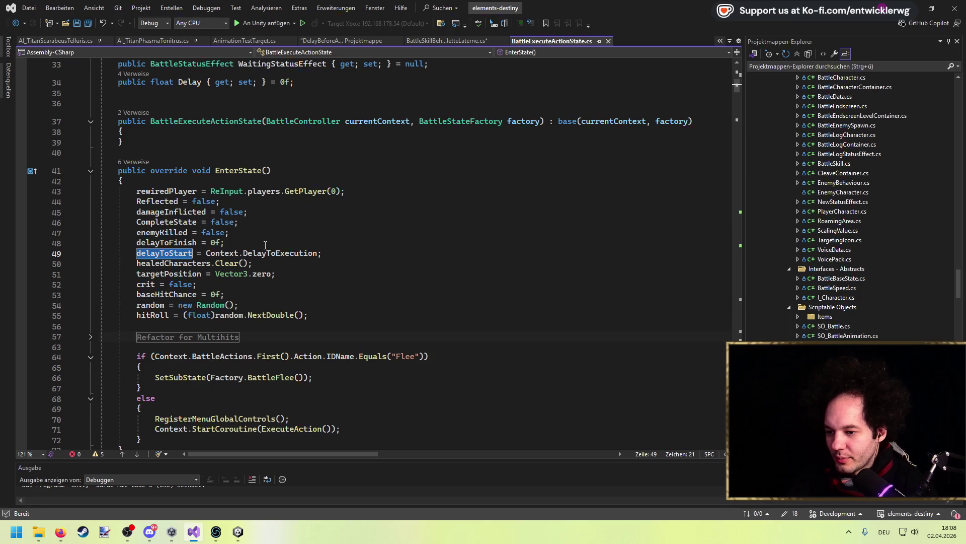
double_click(271, 253)
key(shift+F12)
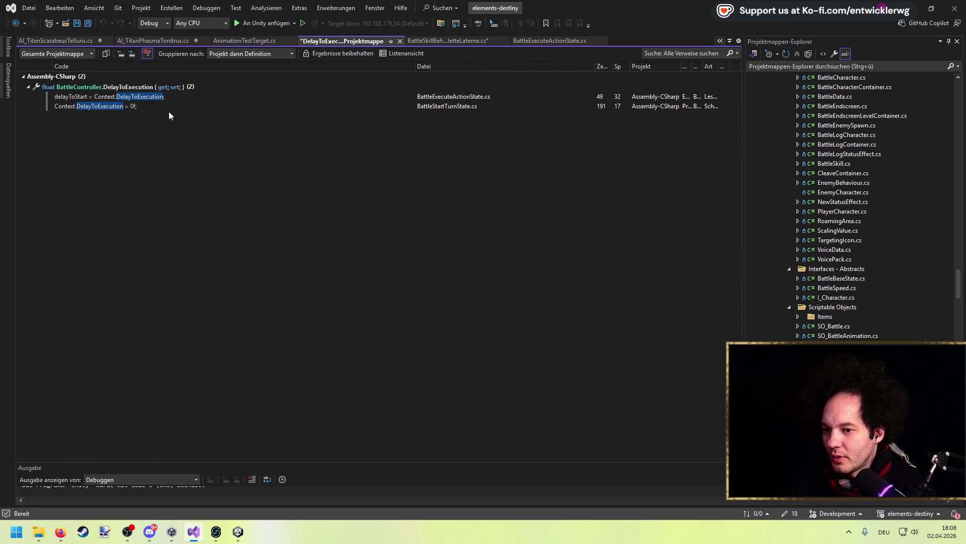
click(400, 41)
double_click(185, 253)
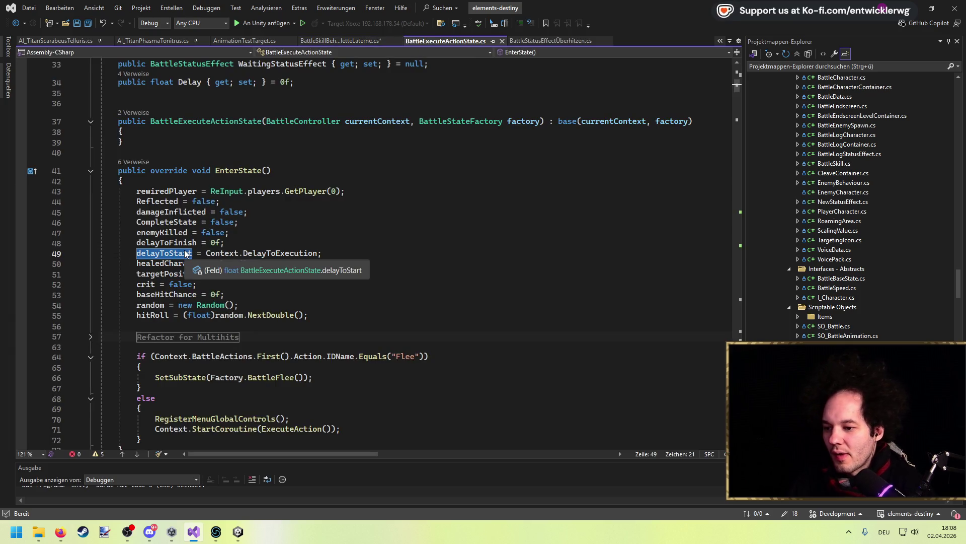
key(ctrl+shift+Down)
key(ctrl+shift+Down)
key(ctrl+shift+Down)
key(ctrl+shift+Down)
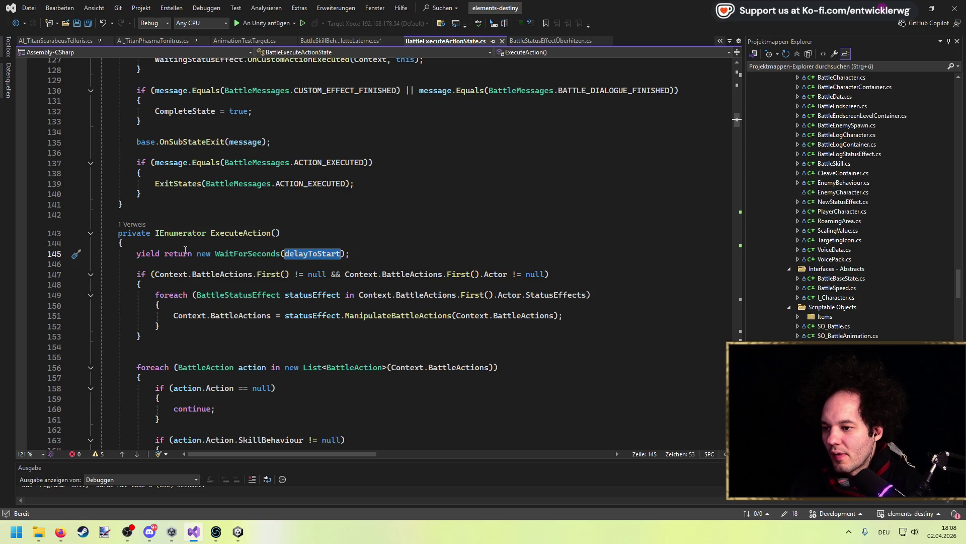
key(ctrl+shift+Down)
key(ctrl+shift+Down)
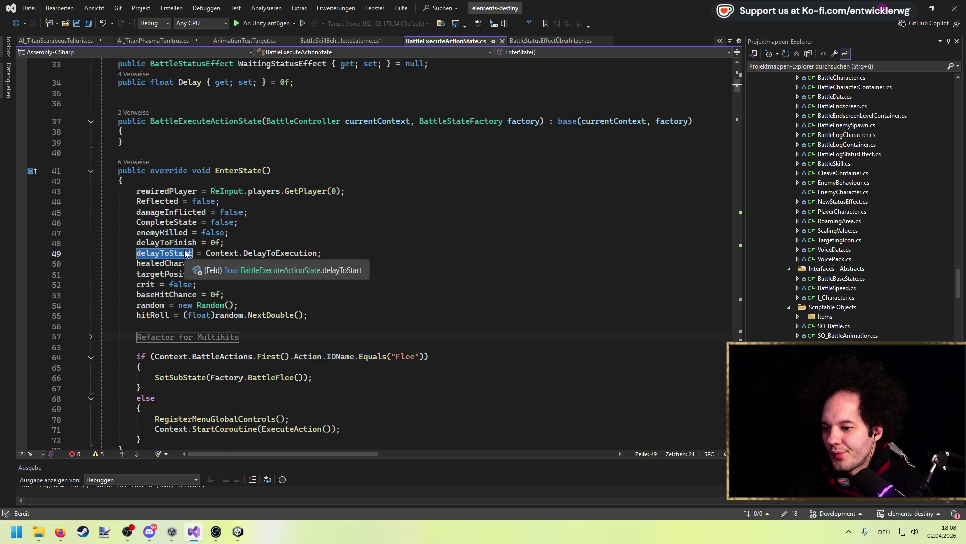
key(ctrl+shift+Down)
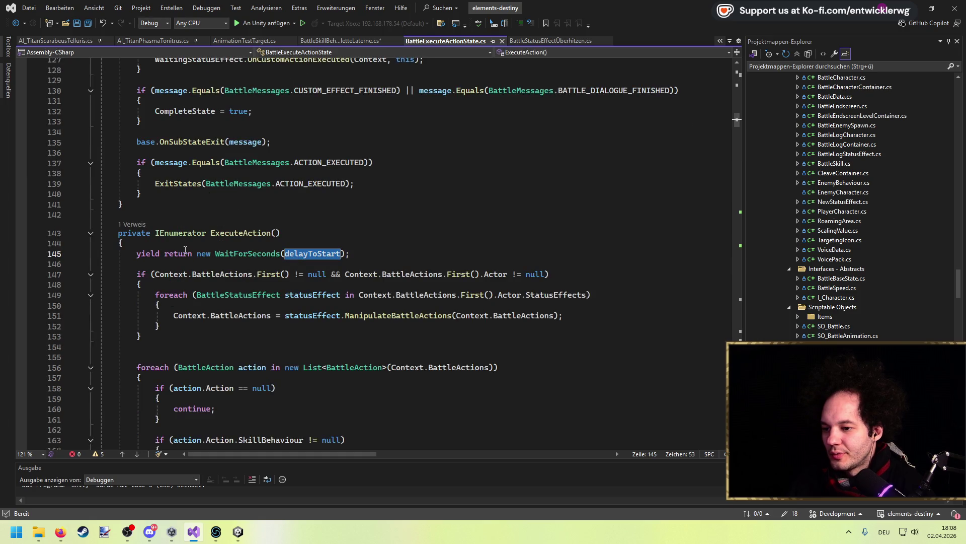
scroll(185, 250, down, 15)
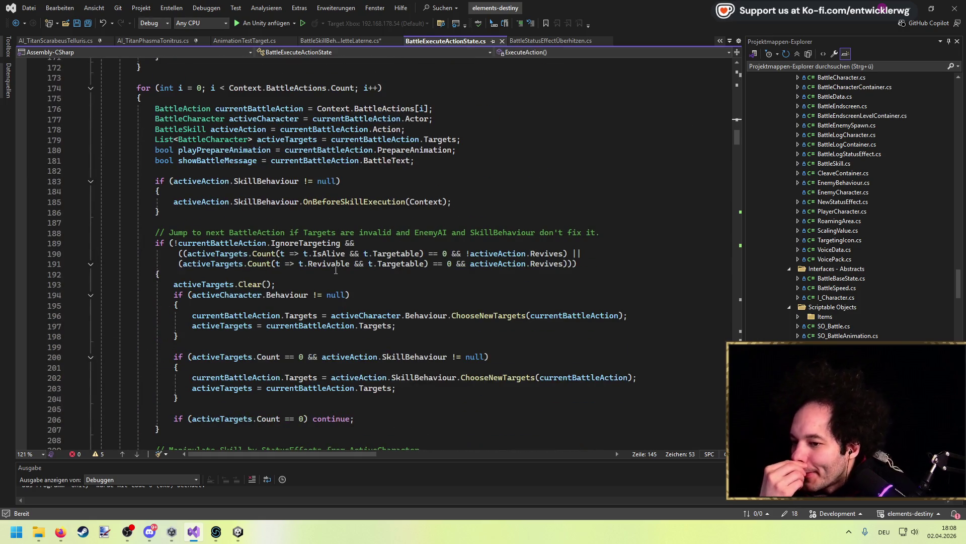
scroll(334, 269, down, 15)
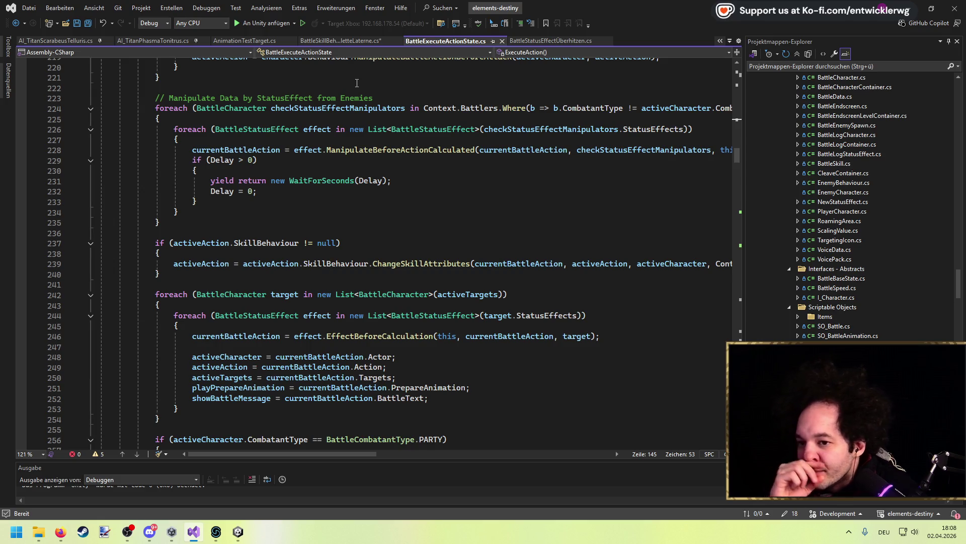
click(354, 42)
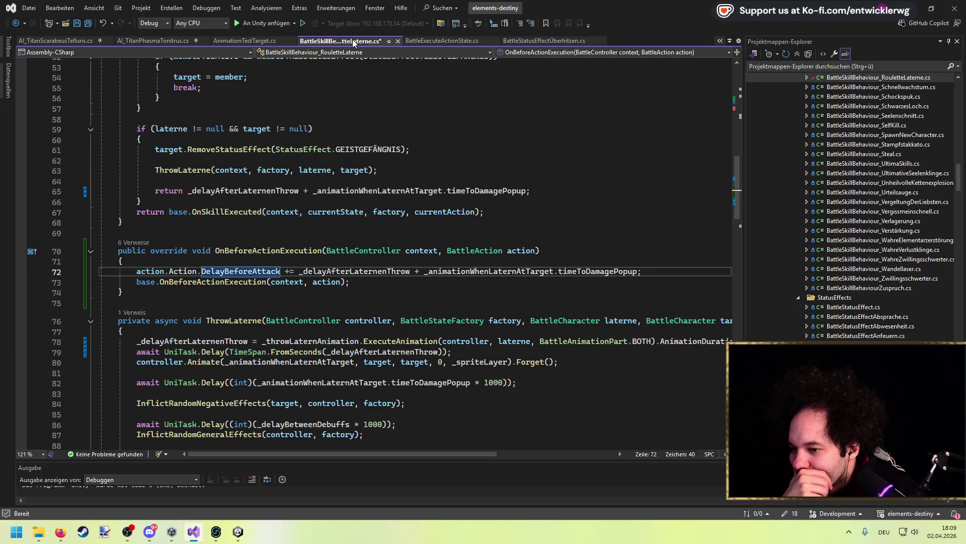
double_click(240, 191)
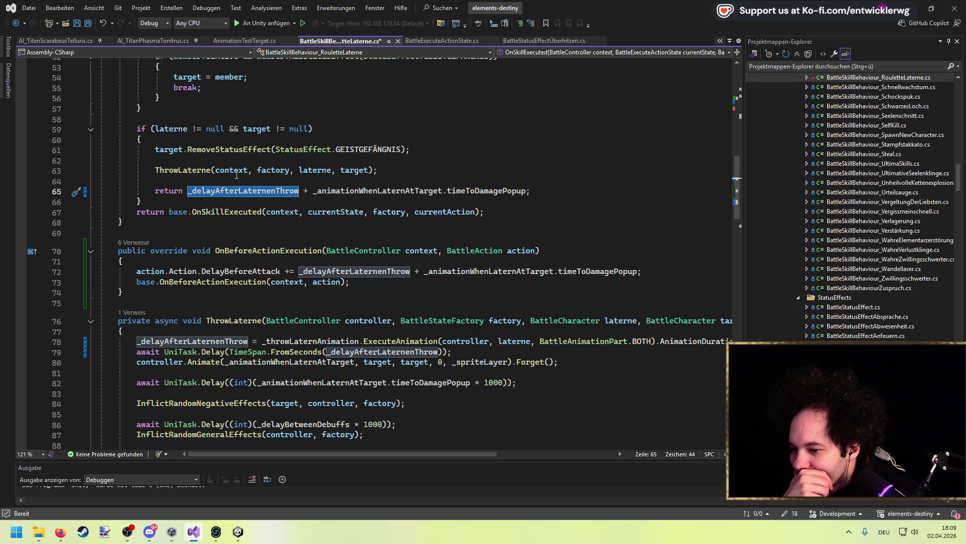
scroll(241, 193, down, 4)
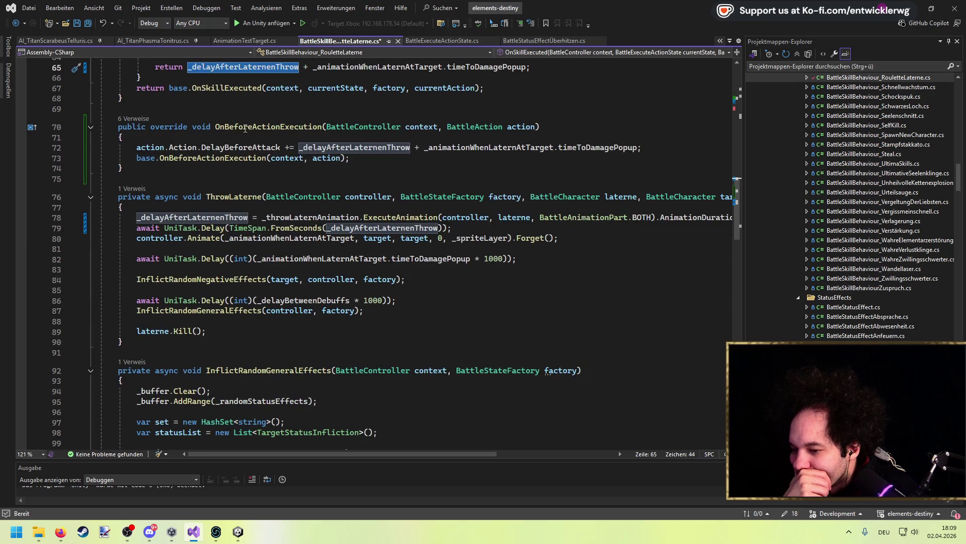
scroll(245, 129, up, 5)
Step: Restore the editor layout and open CustomAnimation_DonnerTitan_Laterne via a 'later custom' search
key(alt+Tab)
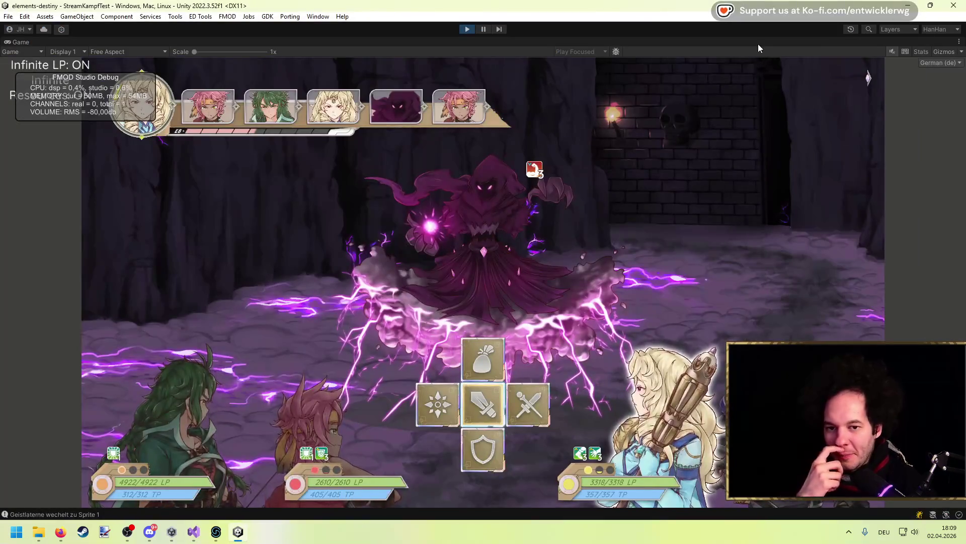
key(shift+space)
click(824, 47)
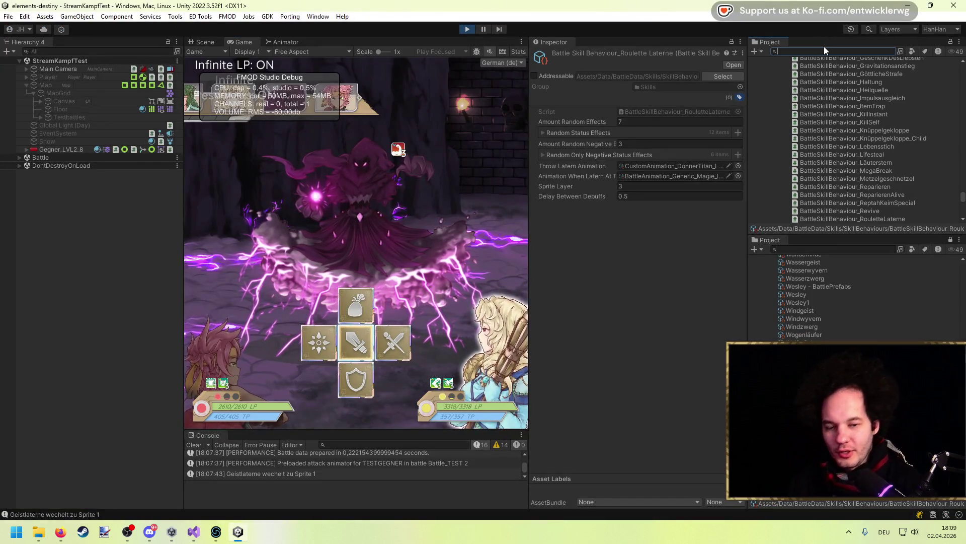
text(later)
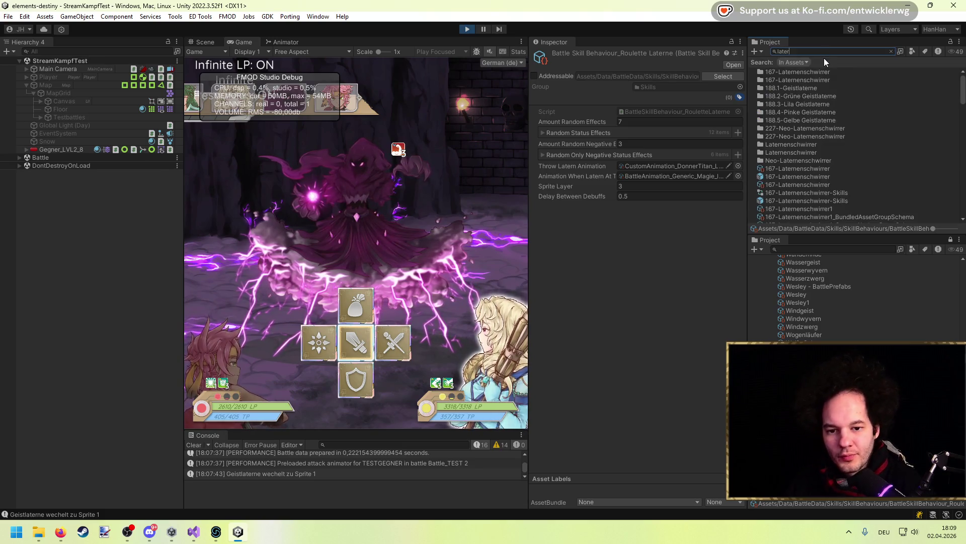
text( custom)
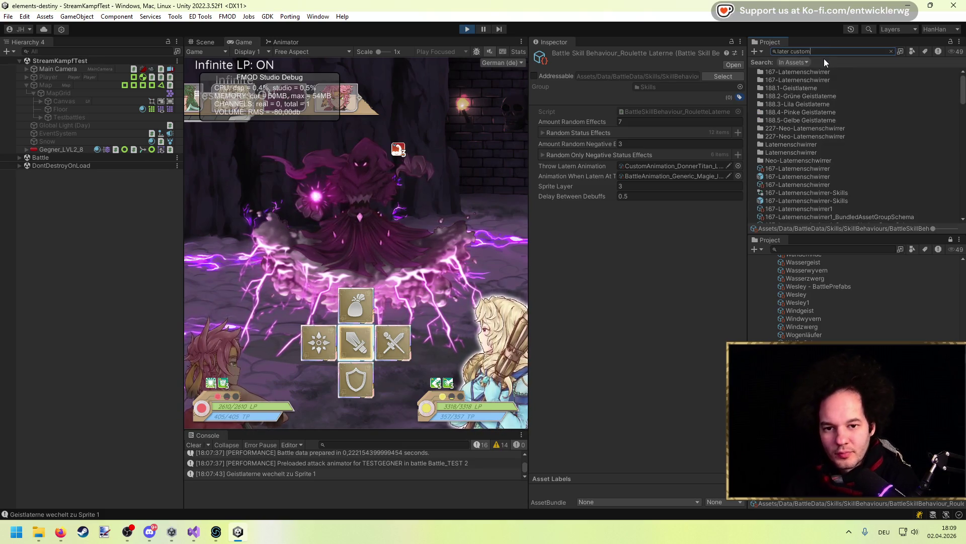
click(817, 70)
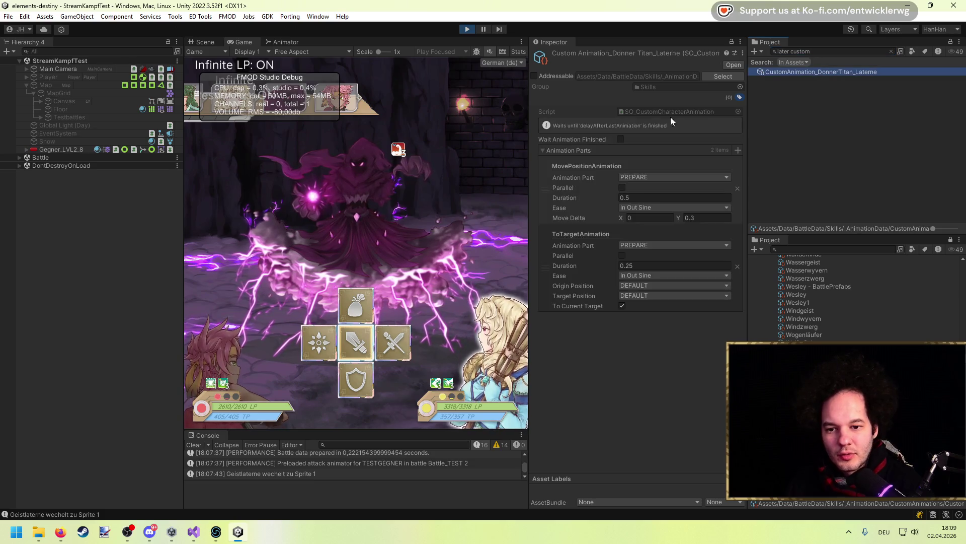
drag(528, 151, 466, 161)
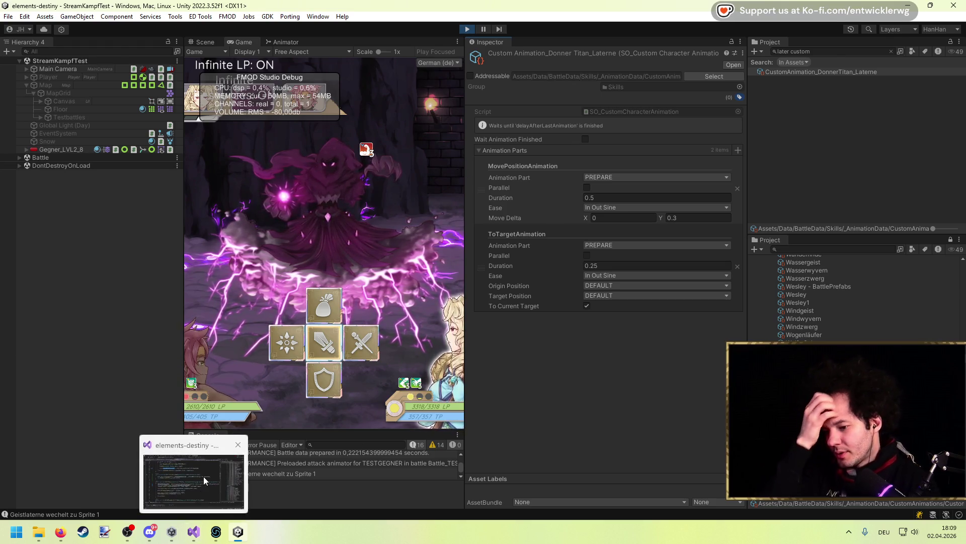
Step: Glance at the code in Visual Studio, then reveal the animation asset in its Project folder
click(193, 533)
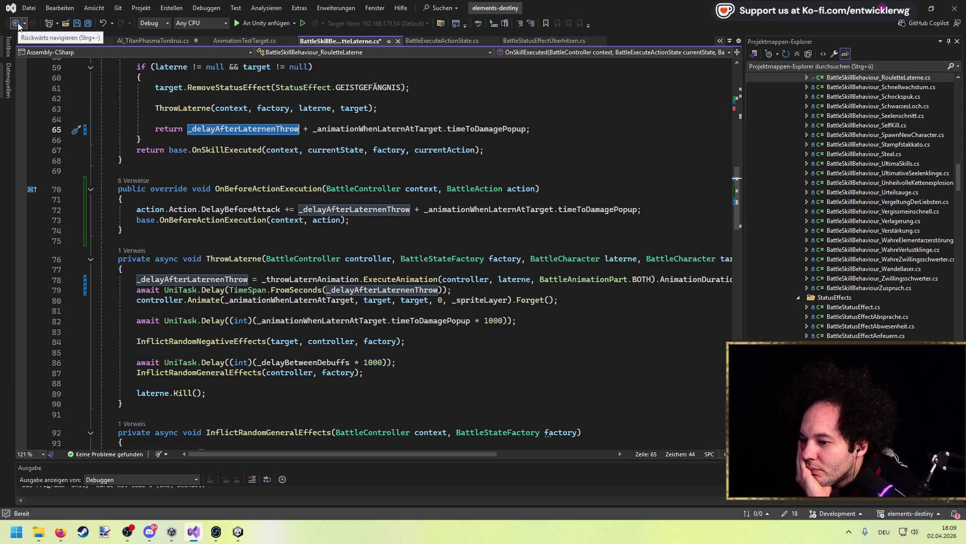
mouse_move(237, 532)
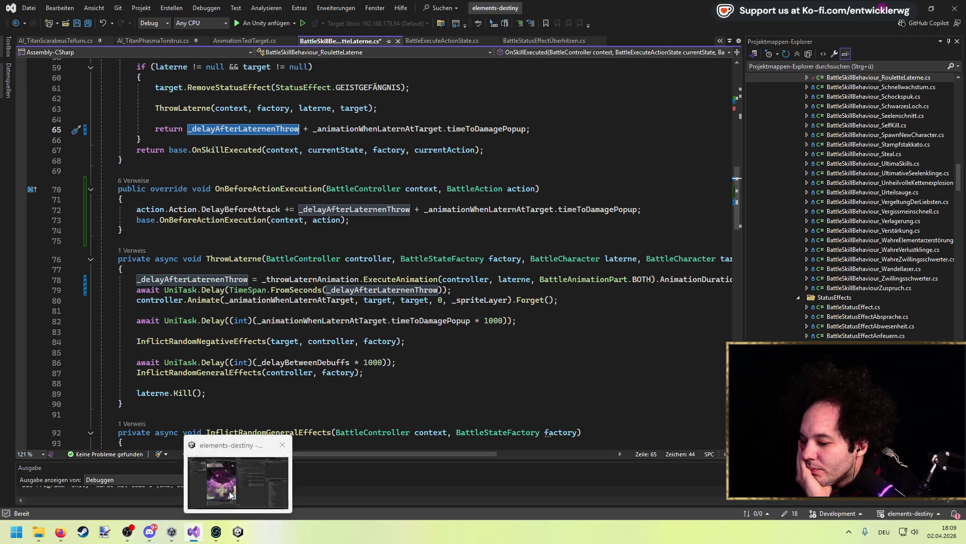
click(248, 454)
click(891, 51)
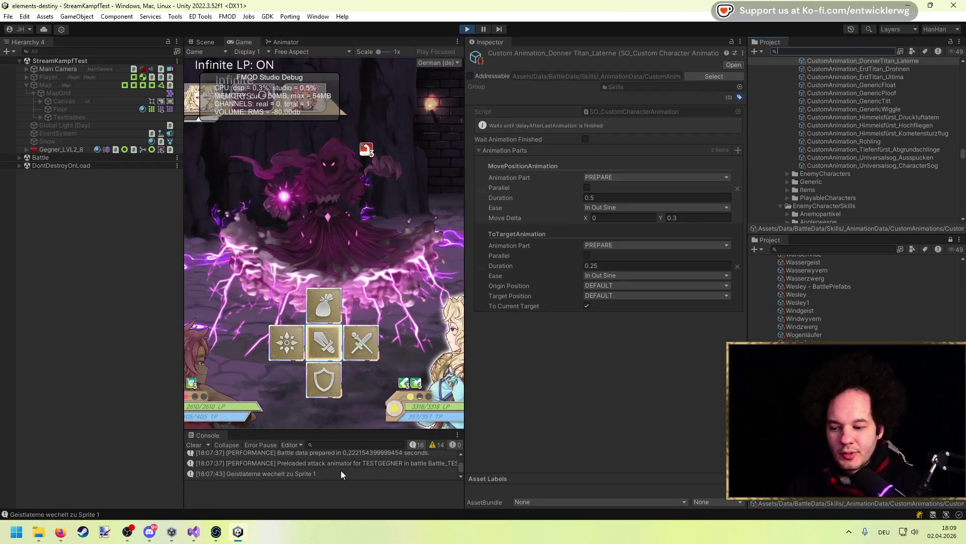
key(super+2)
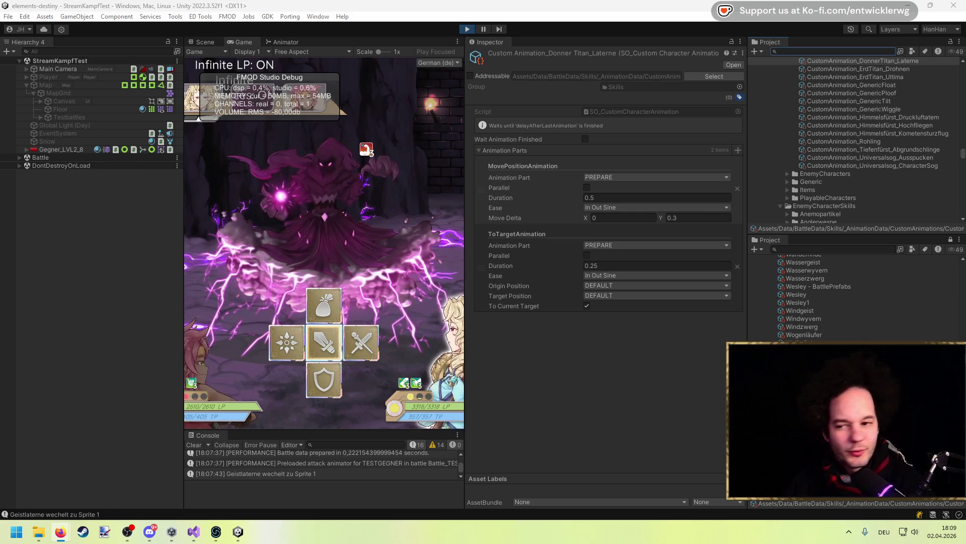
click(827, 51)
Step: Open the Vergessener Titan Roulettelaterne skill and its BattleAnimation_Generic_Schlag_Neutral_ShakeN asset
text(kill)
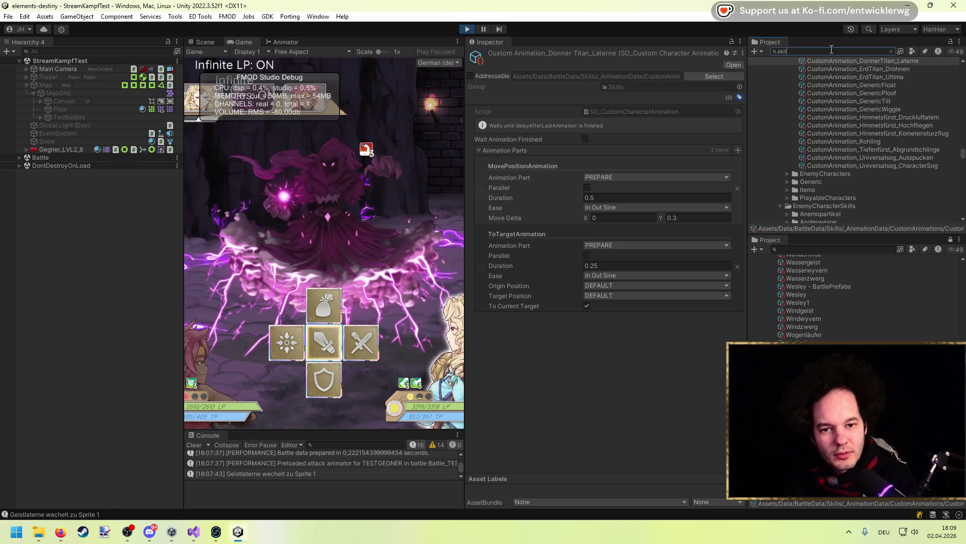
text( roul)
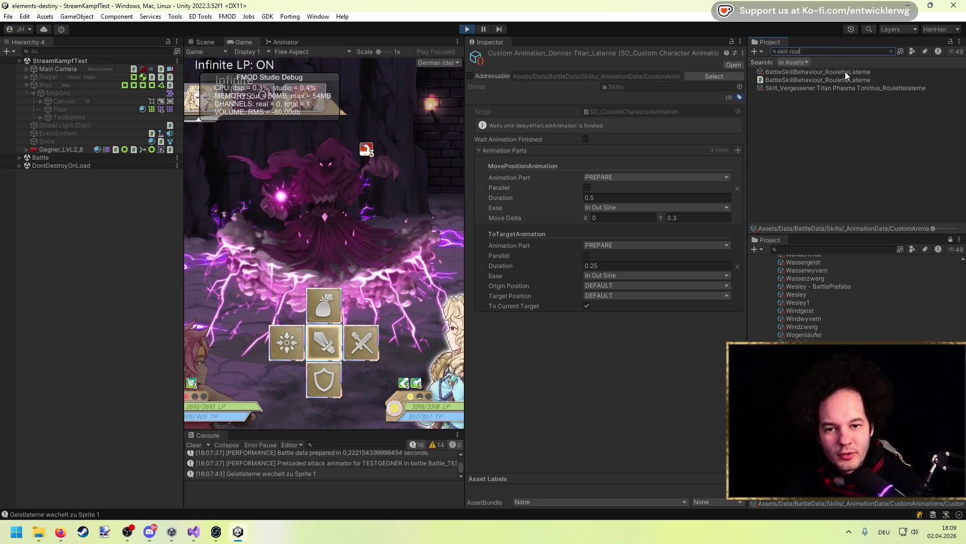
click(845, 72)
click(841, 88)
click(831, 71)
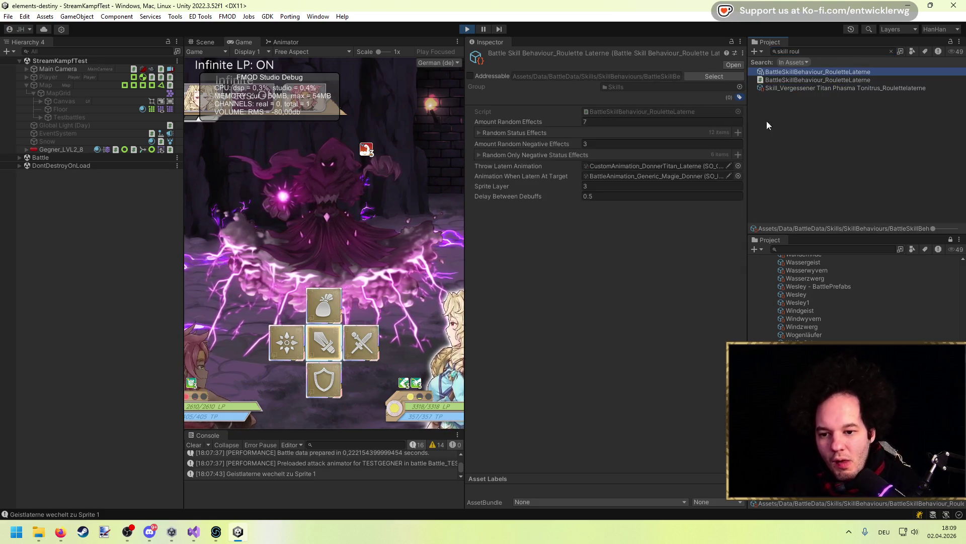
click(824, 89)
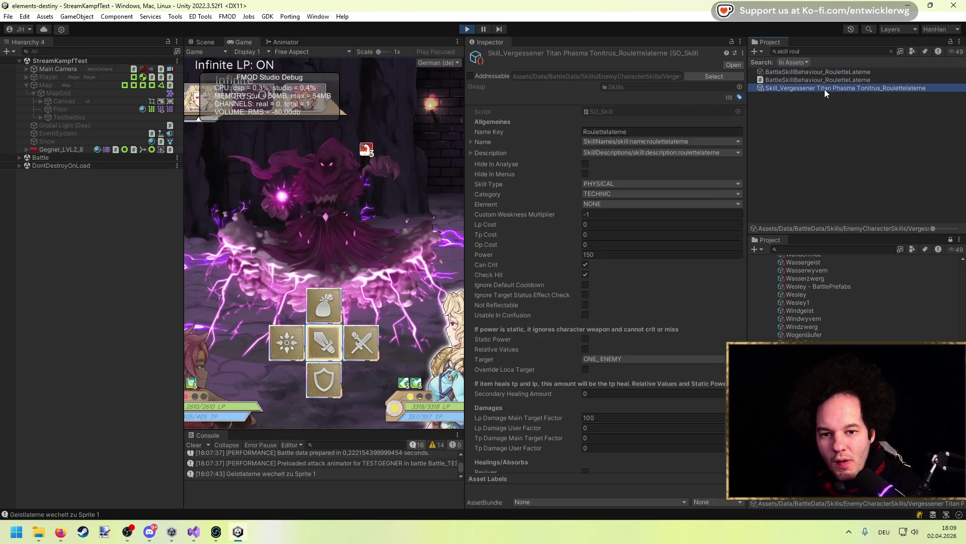
scroll(543, 230, down, 10)
scroll(543, 231, down, 5)
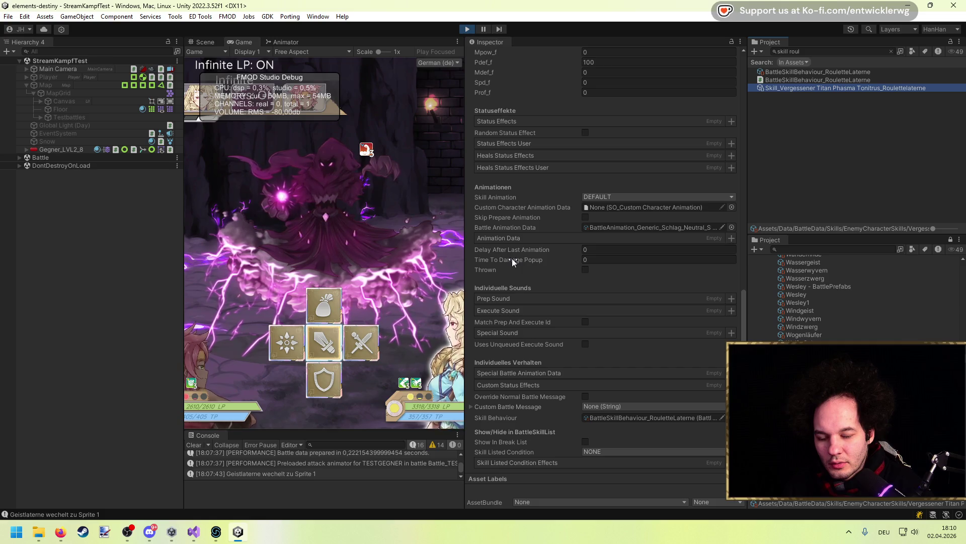
click(631, 227)
click(886, 91)
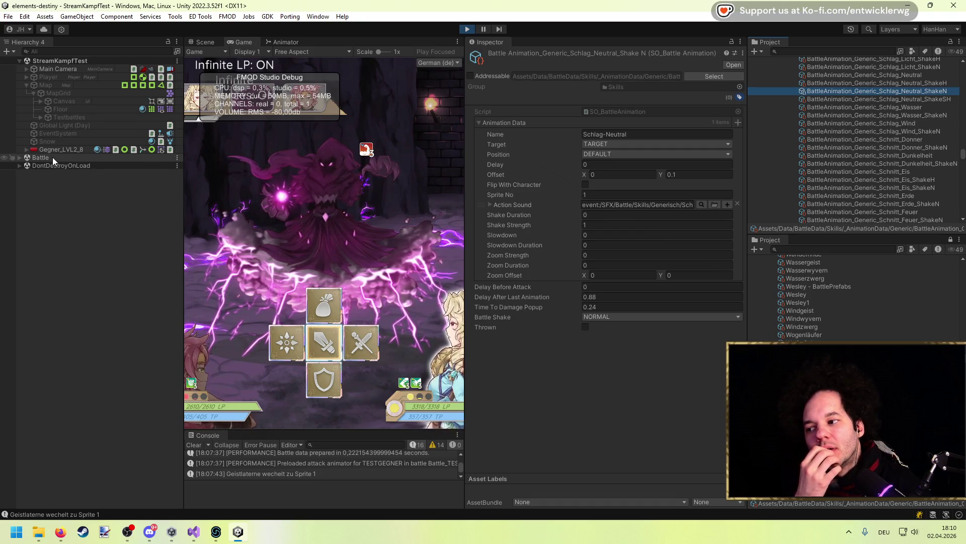
Step: Search the Project for 'skill laterne' and inspect the Roulettelaterne skill's settings
click(849, 49)
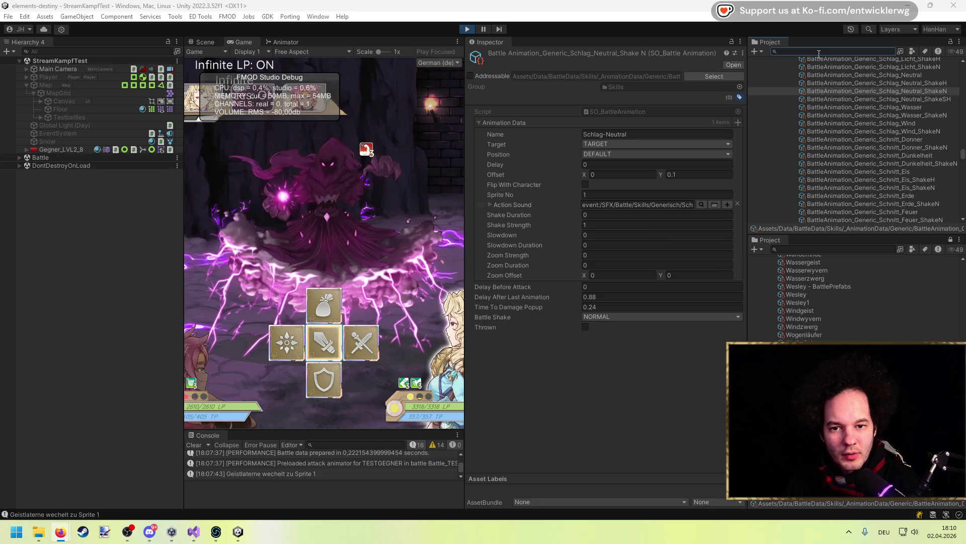
text(skill laterne)
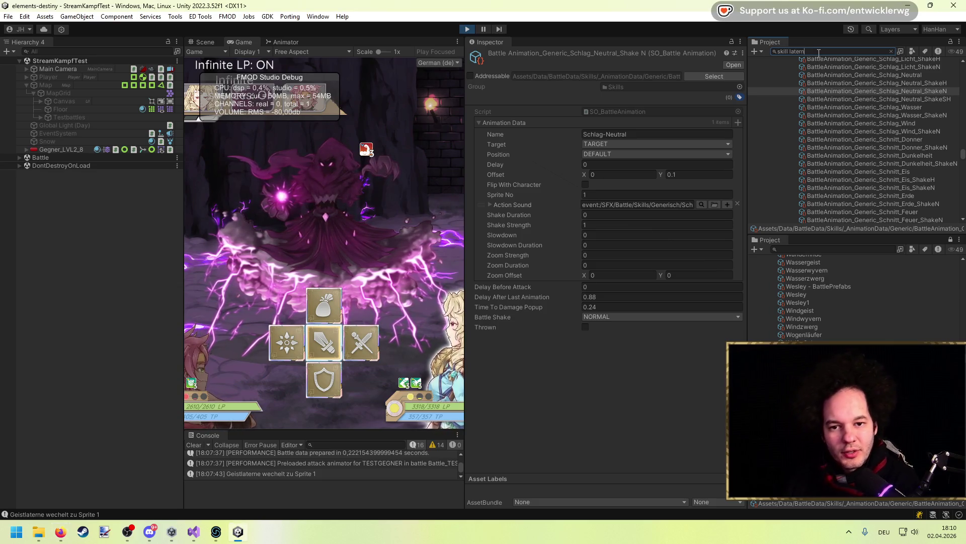
click(847, 199)
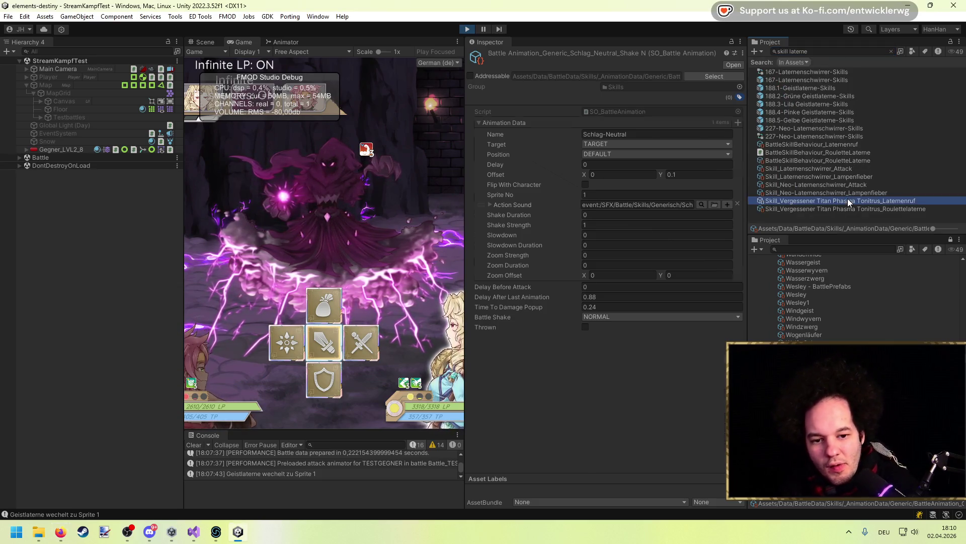
click(847, 207)
scroll(563, 249, down, 3)
scroll(534, 239, down, 6)
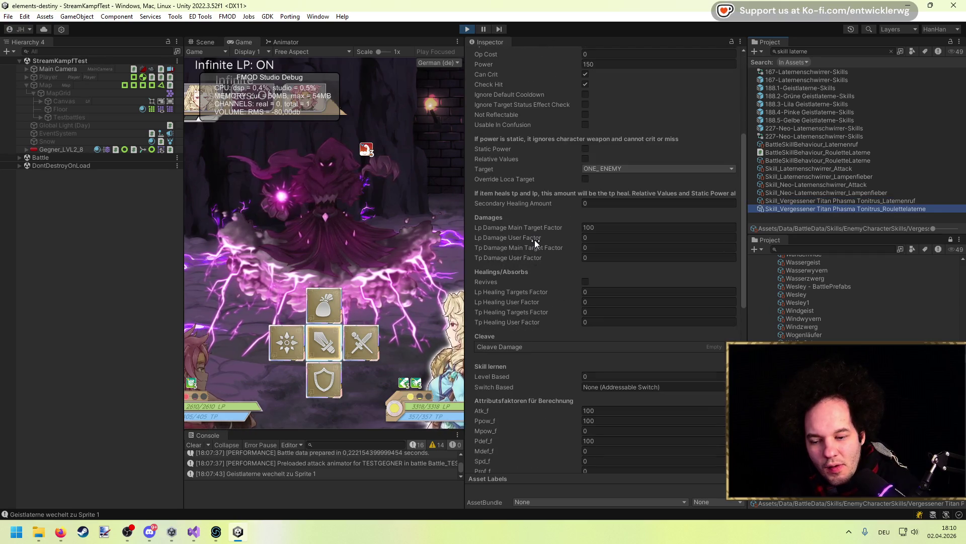
scroll(535, 240, down, 7)
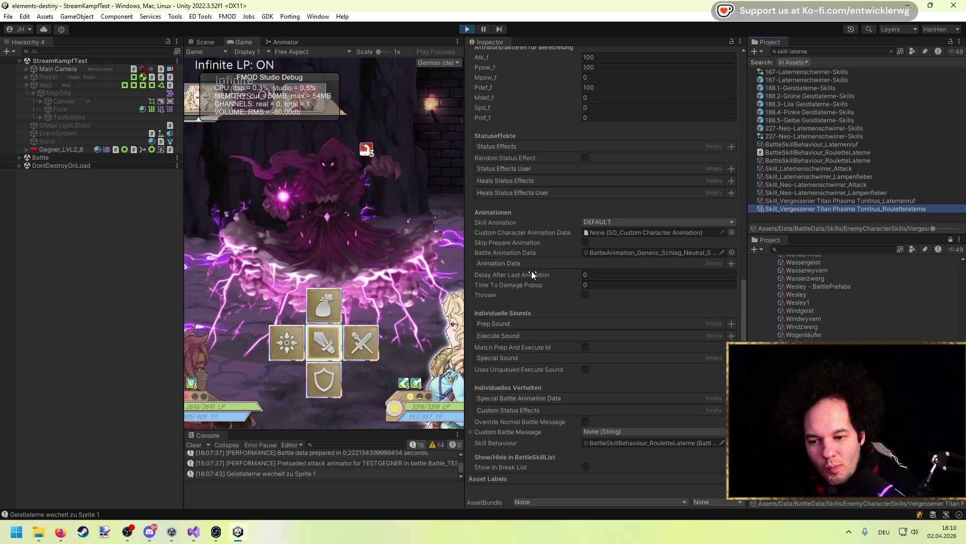
scroll(530, 273, down, 1)
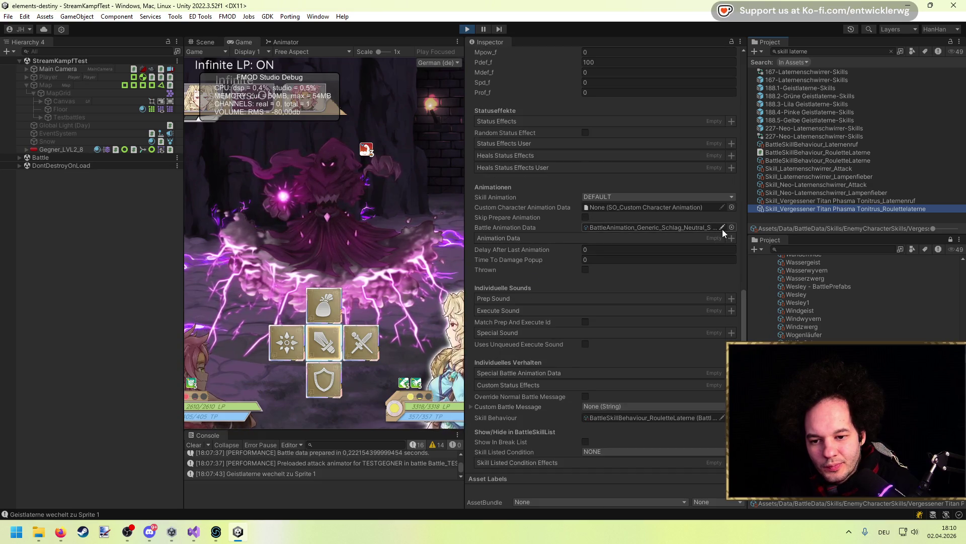
Step: Select BattleSkillBehaviour_Laternenruf and start a new 'custom la' project search
click(815, 52)
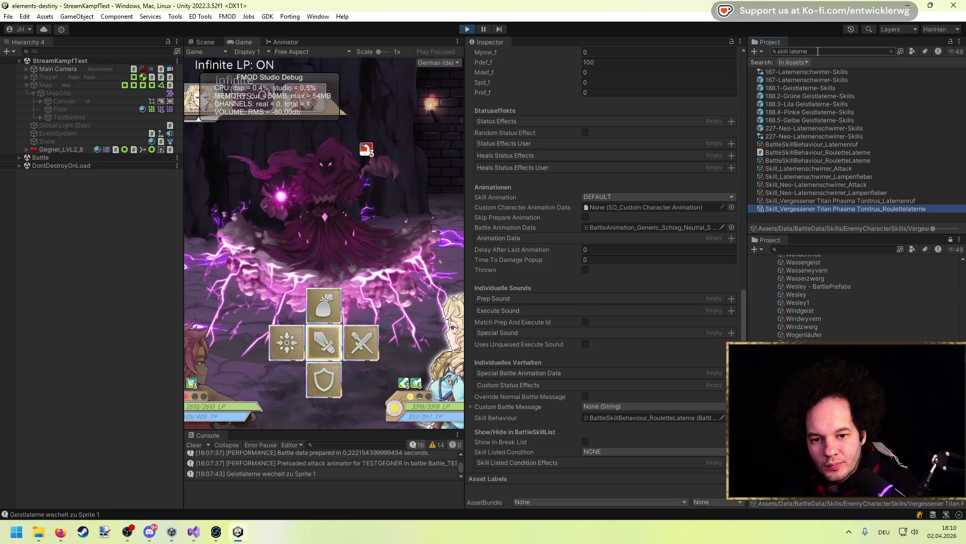
click(851, 145)
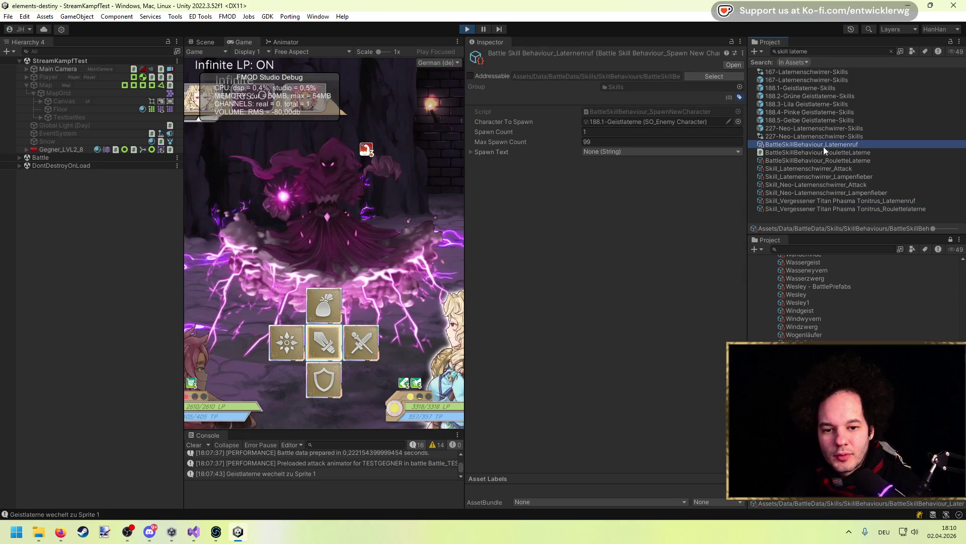
click(820, 52)
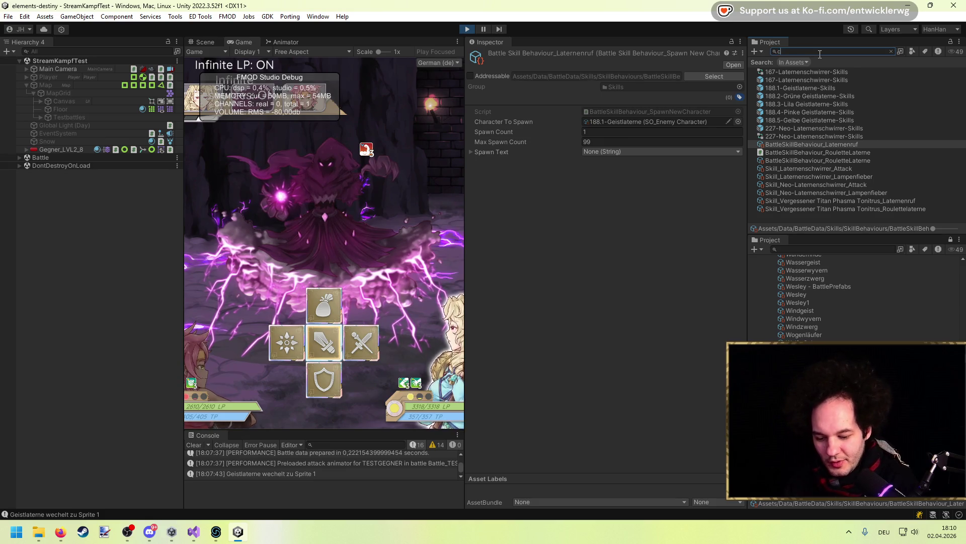
text(ustom later)
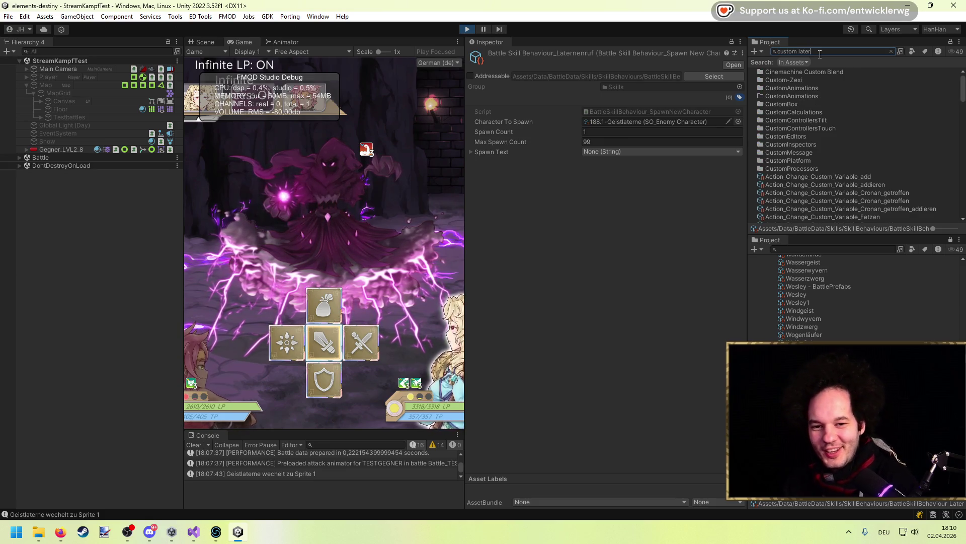
Step: Remove the MovePositionAnimation part from CustomAnimation_DonnerTitan_Laterne and maximize the Game view
click(820, 72)
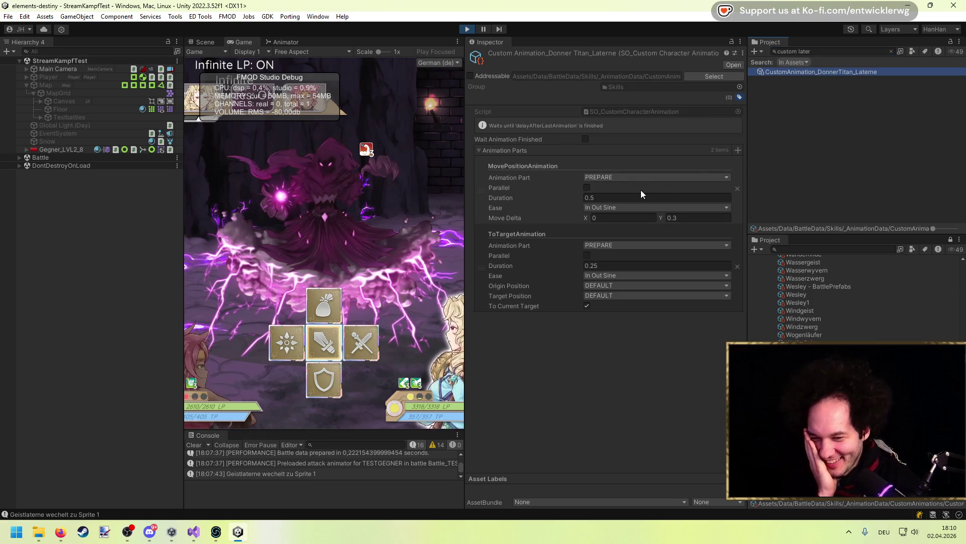
click(736, 190)
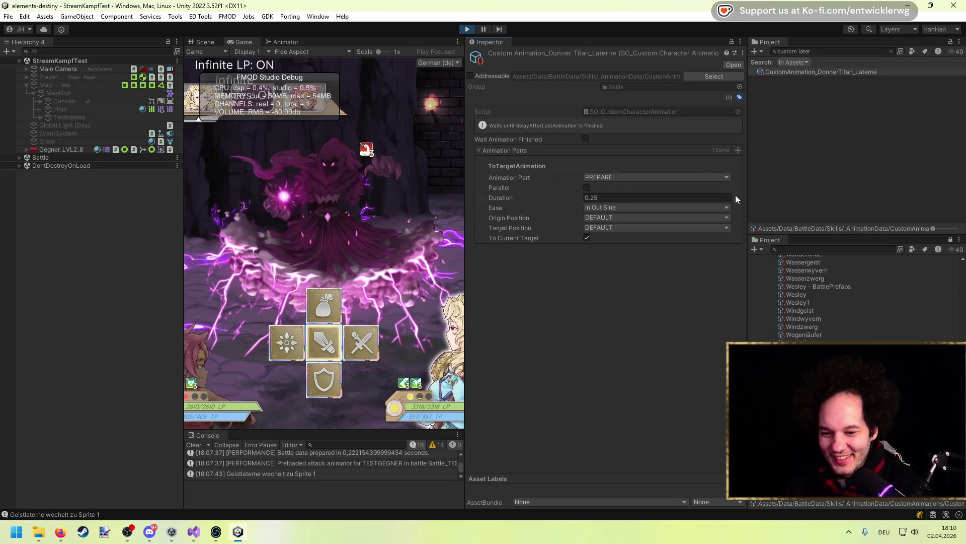
drag(464, 211, 582, 211)
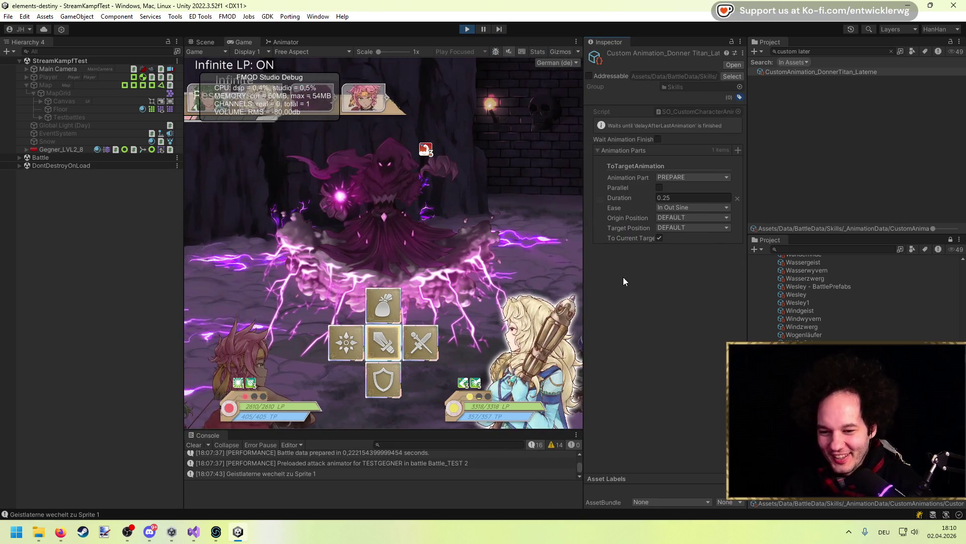
key(ctrl+s)
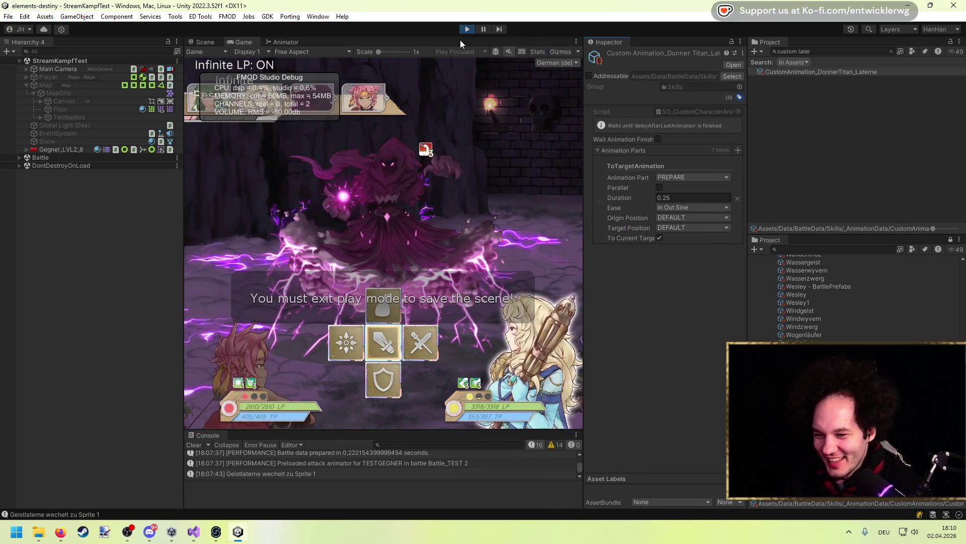
key(shift+space)
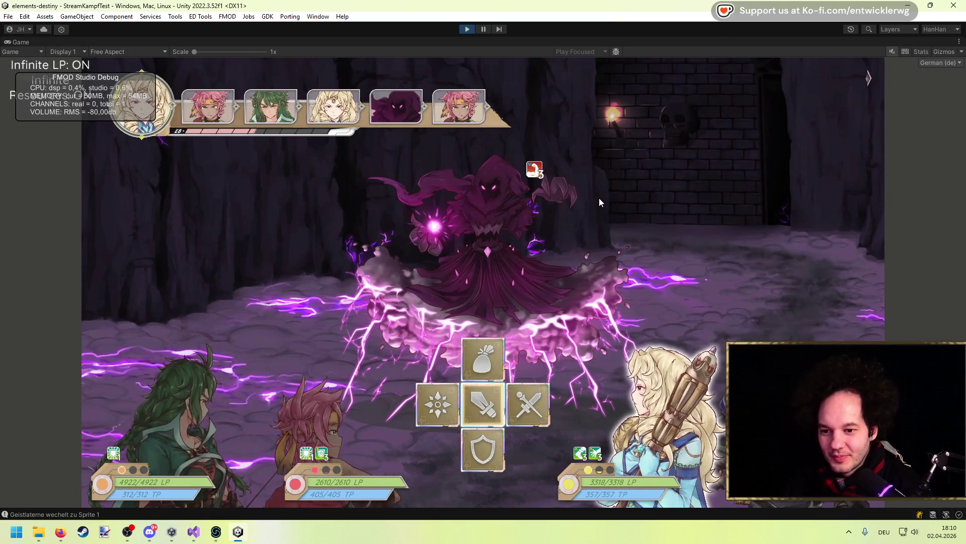
Step: Have every hero defend with Abwehrhaltung each round until Phasma Tonitrus casts Roulettelaterne
key(Down)
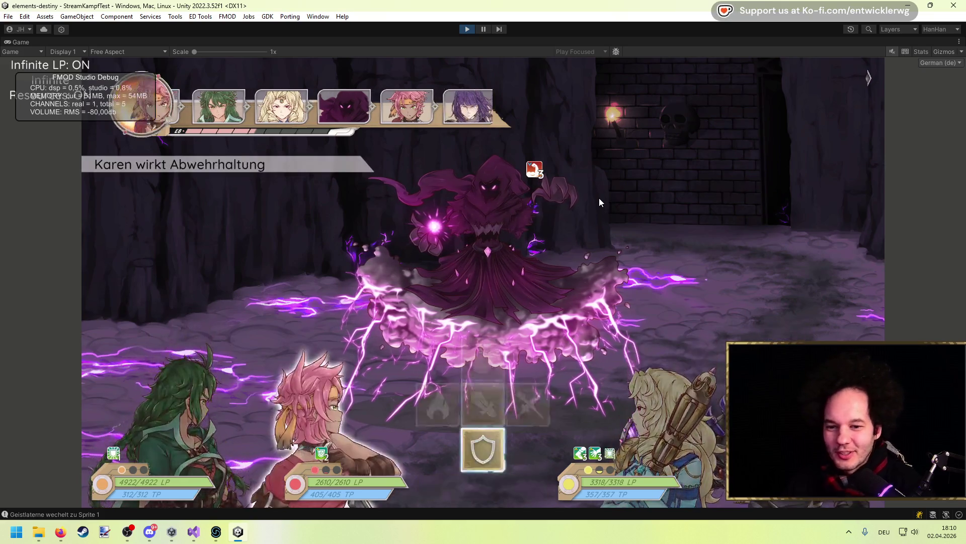
key(Down)
key(Down)
key(Down)
key(Down)
key(Down)
key(Down)
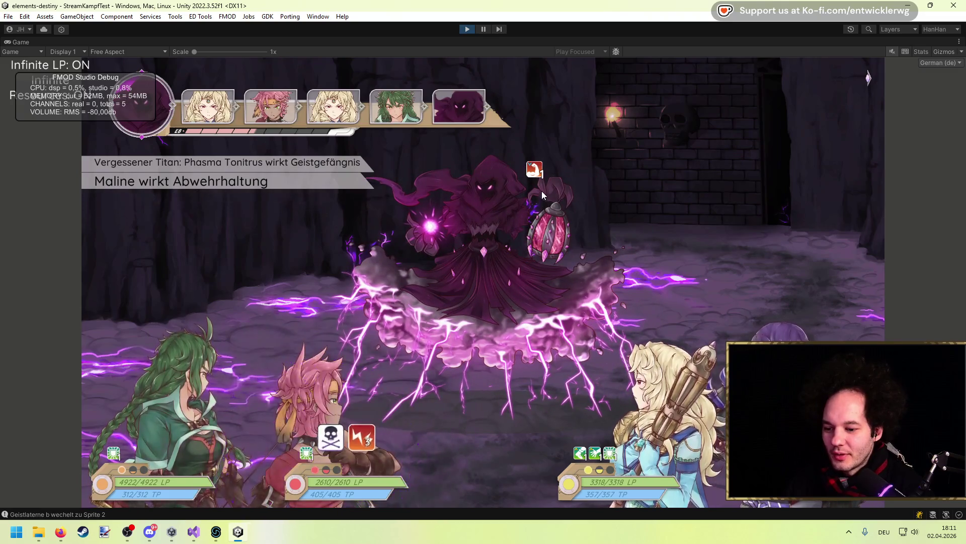
key(Down)
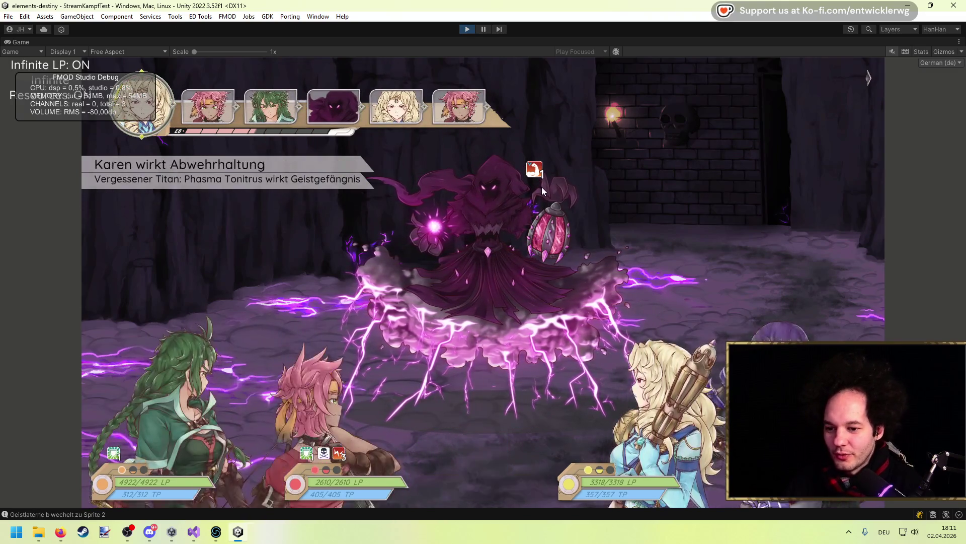
key(Down)
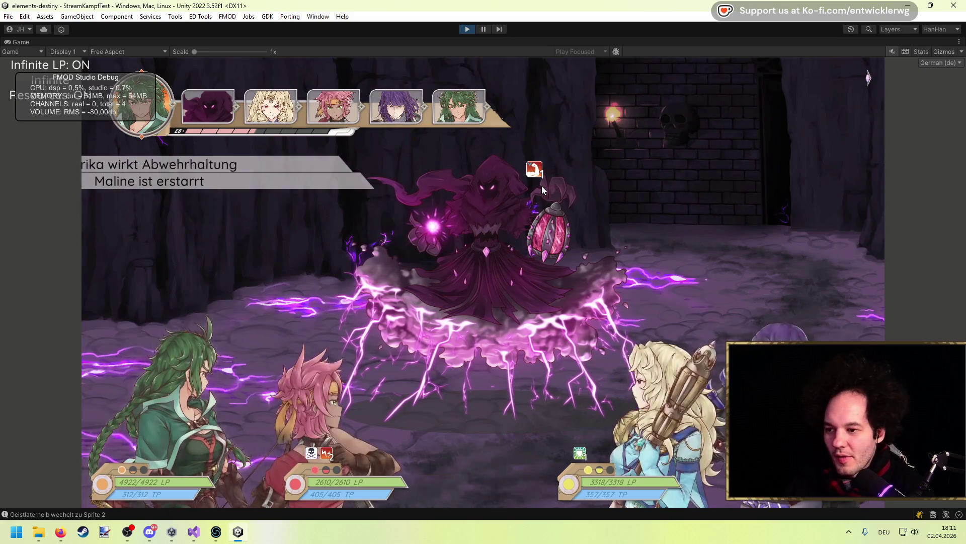
key(Down)
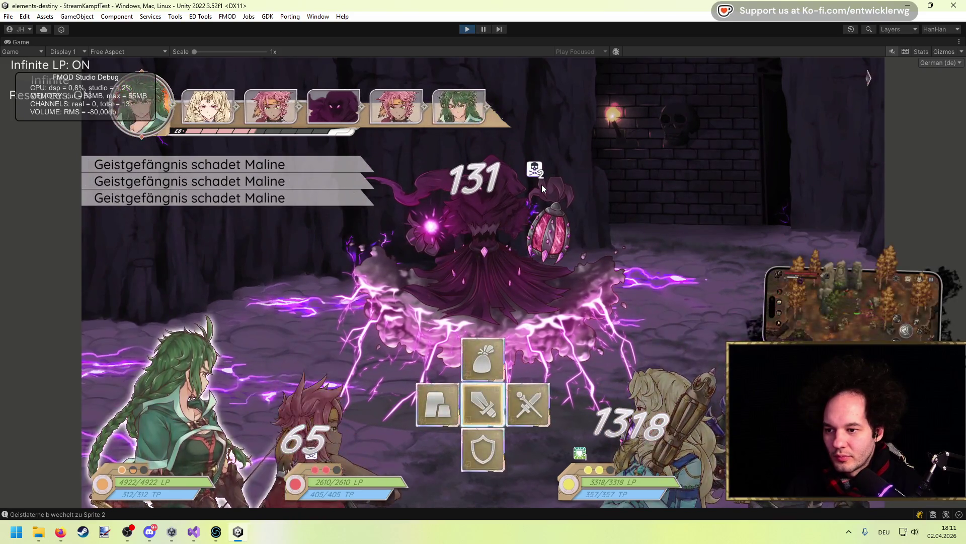
key(Down)
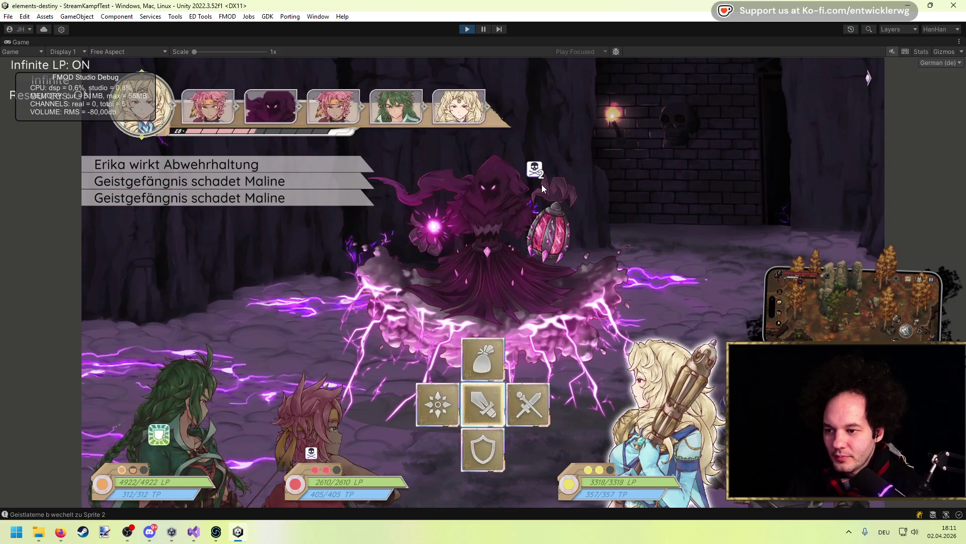
key(Down)
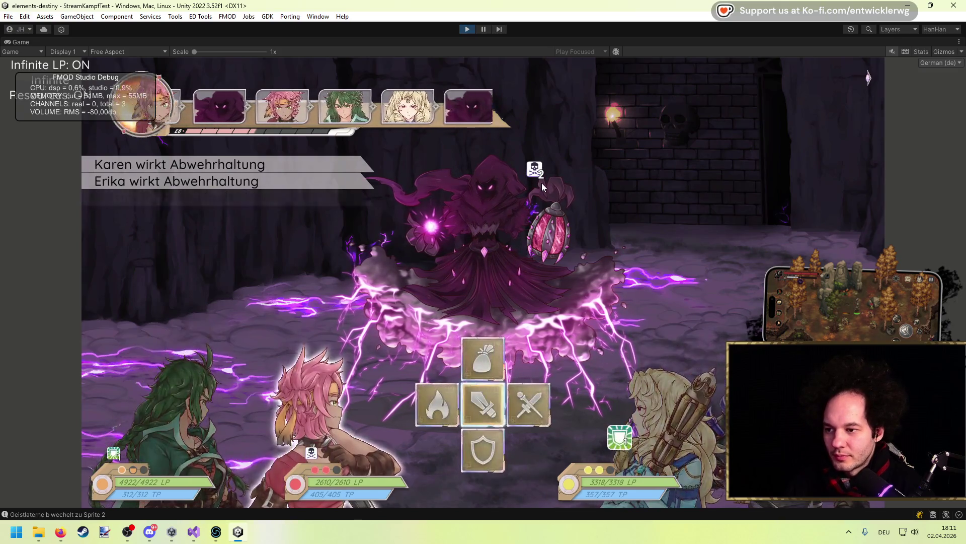
key(Down)
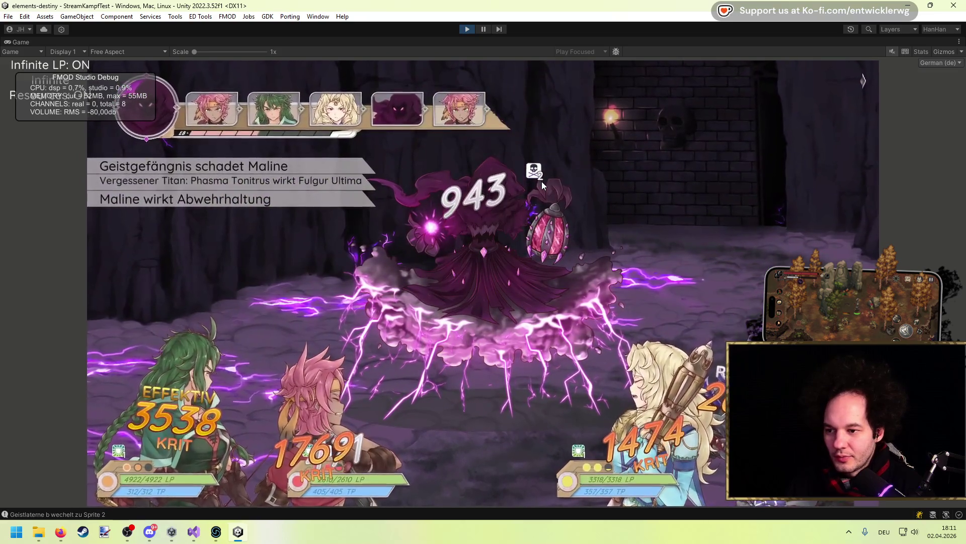
key(Down)
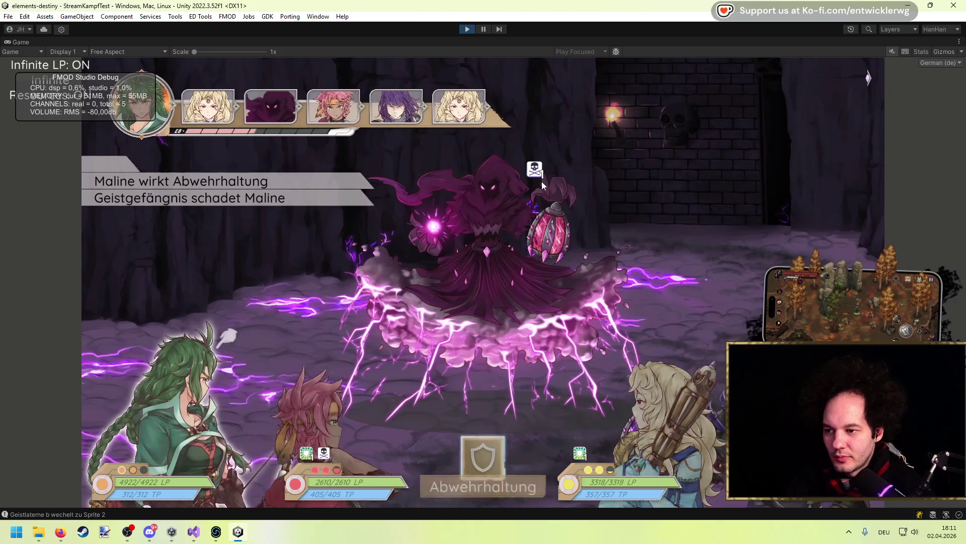
key(Down)
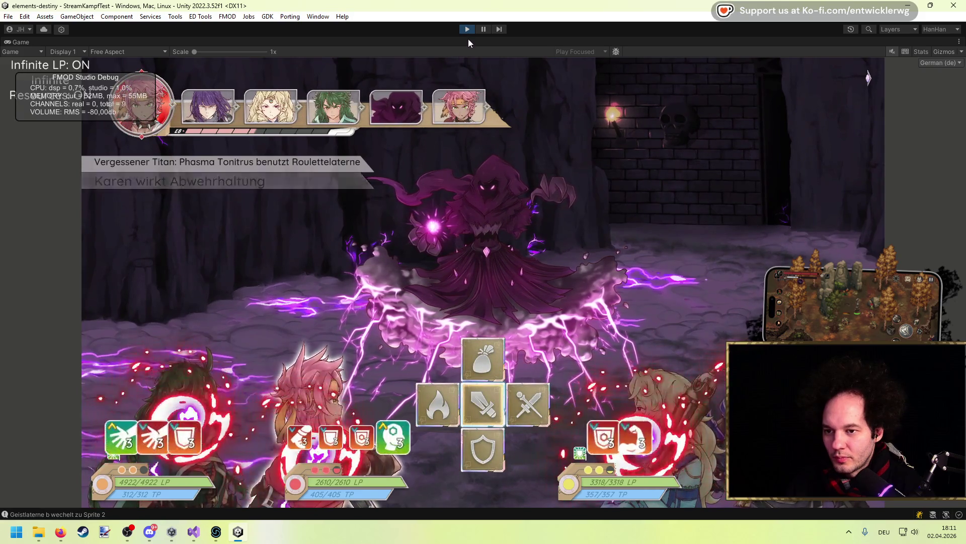
click(204, 533)
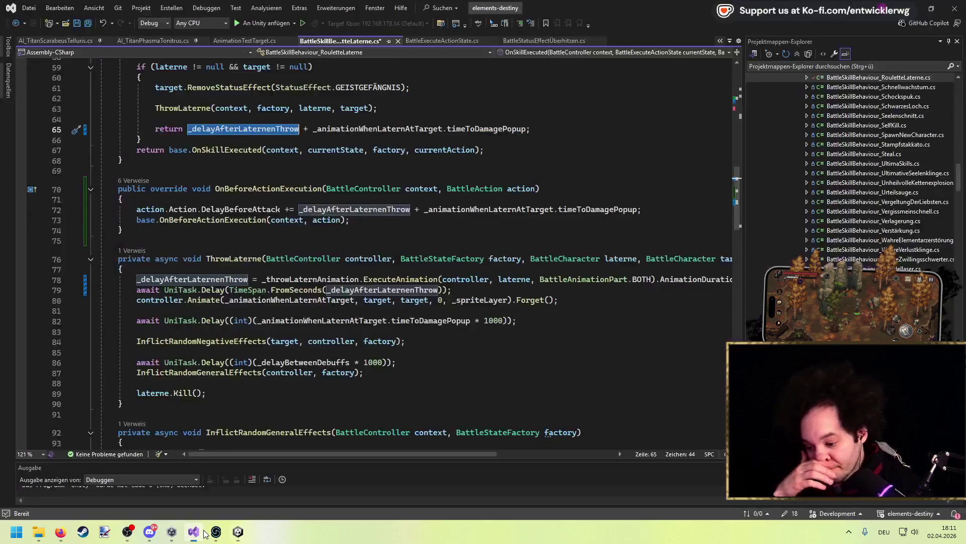
Step: Replace the returned delay expression on line 65 with 0.0f, save, and recompile in Unity
scroll(202, 282, up, 3)
mouse_move(526, 222)
mouse_down()
mouse_move(167, 222)
mouse_move(187, 222)
mouse_up()
text(0.0f;)
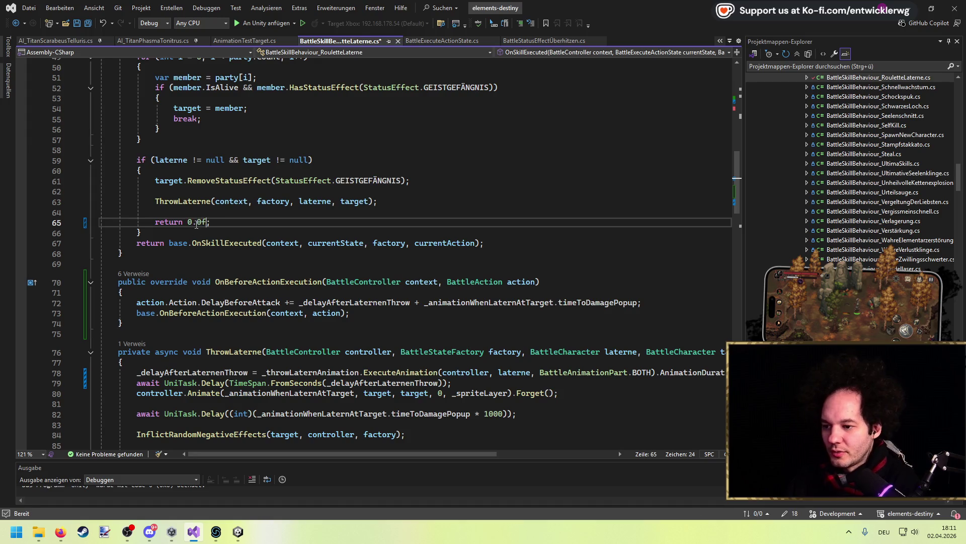
key(ctrl+s)
key(alt+Tab)
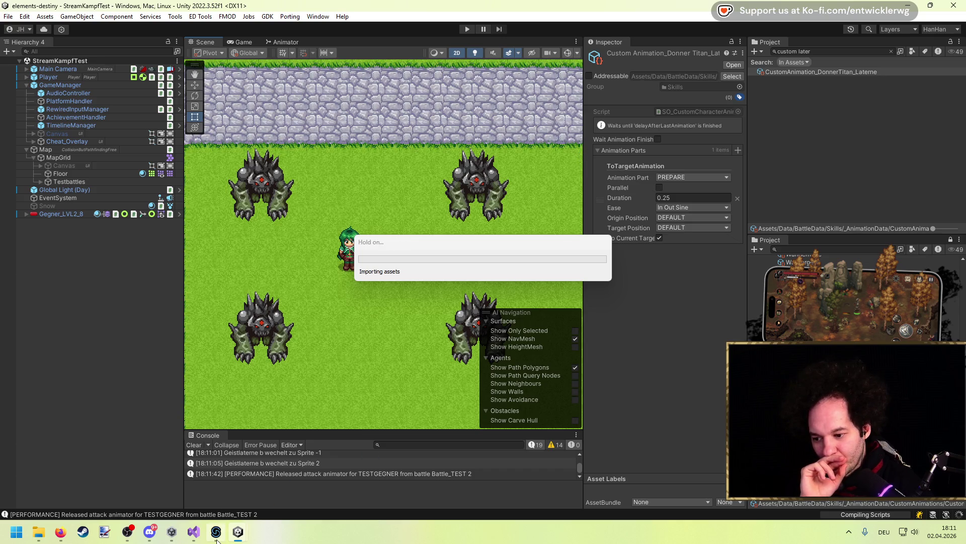
Step: Review the uses of _animationWhenLaternAtTarget near timeToDamagePopup, then reload in Unity
click(194, 531)
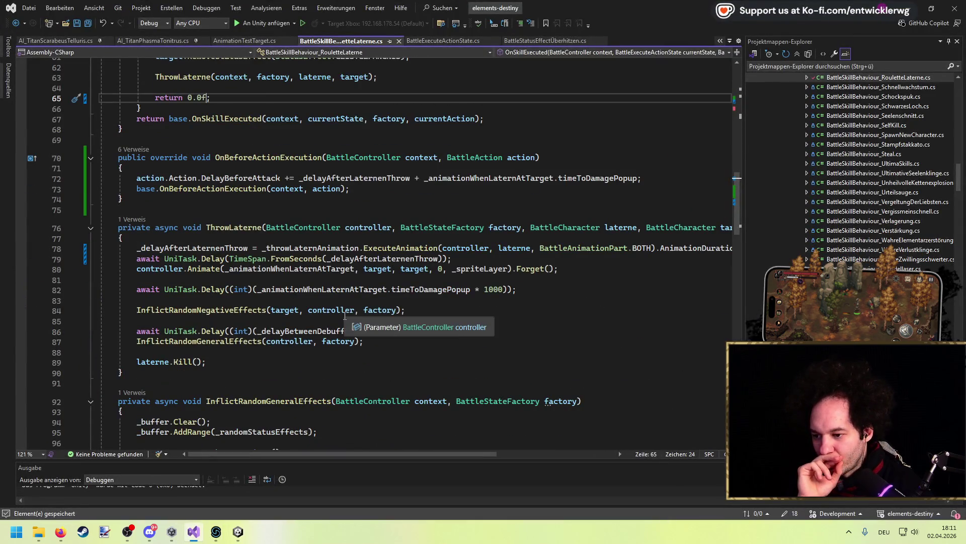
double_click(372, 291)
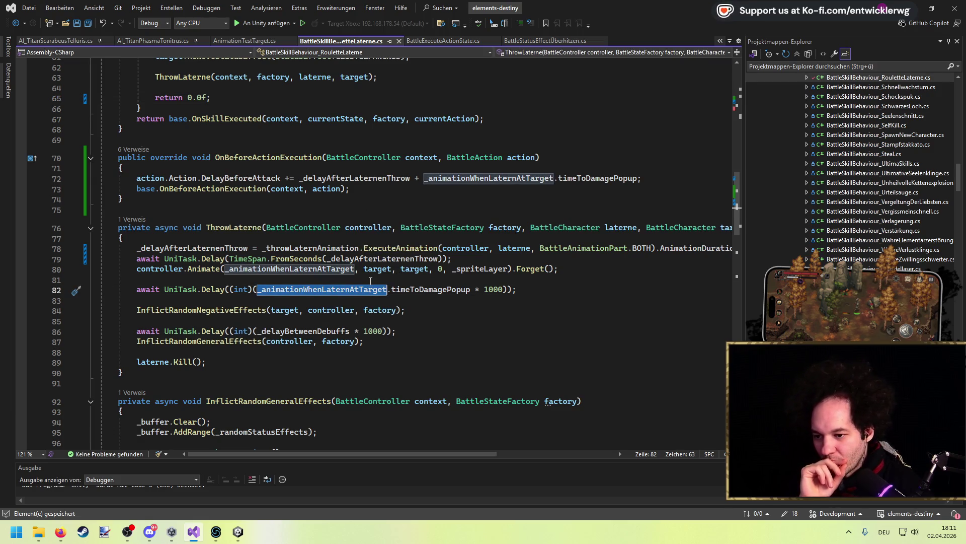
click(369, 279)
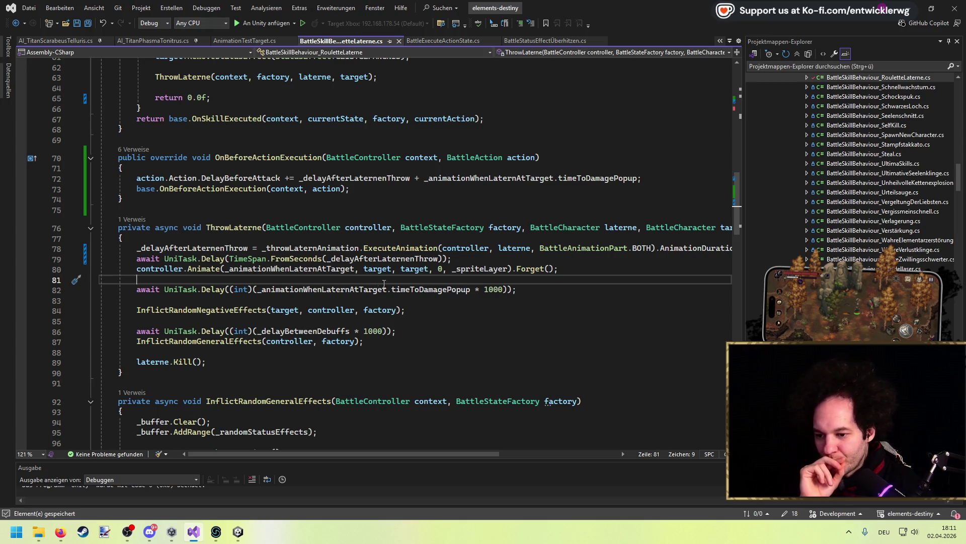
click(401, 290)
click(320, 280)
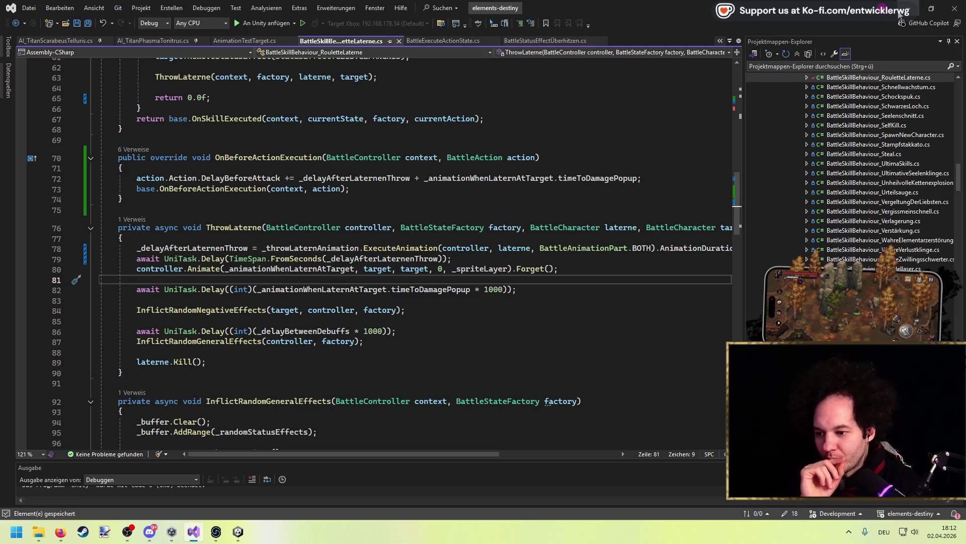
key(alt+Tab)
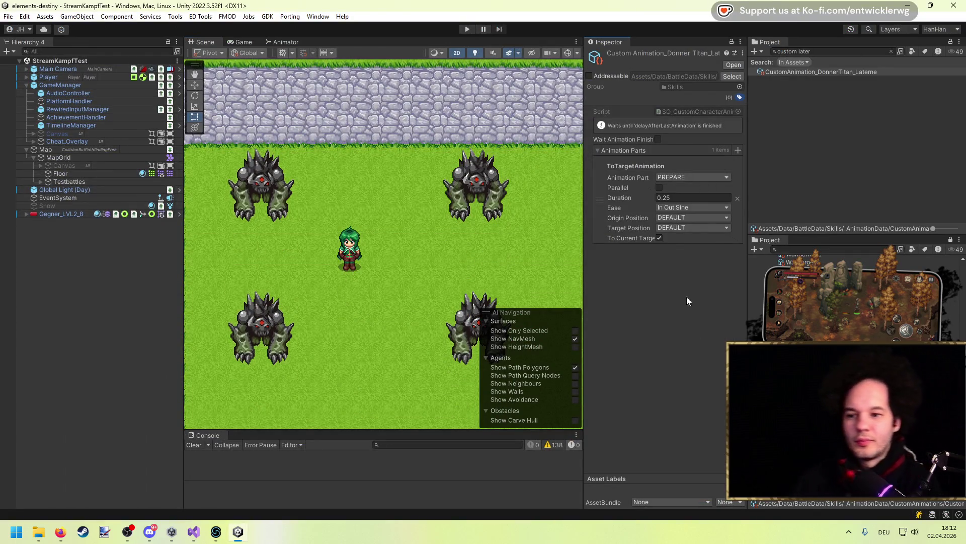
Step: Play, walk into an enemy, and defend with each hero until Roulettelaterne is cast
click(467, 28)
mouse_move(149, 531)
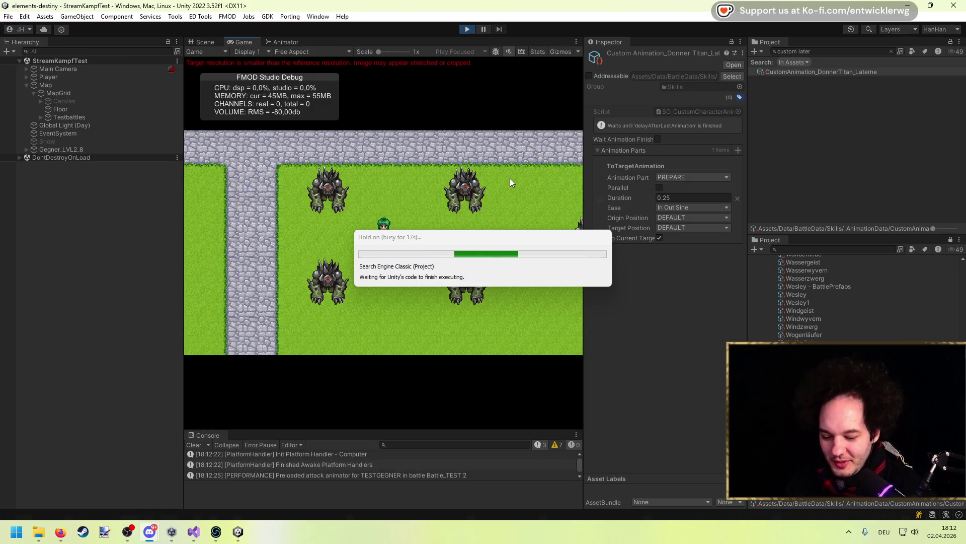
key(Right)
key(Up)
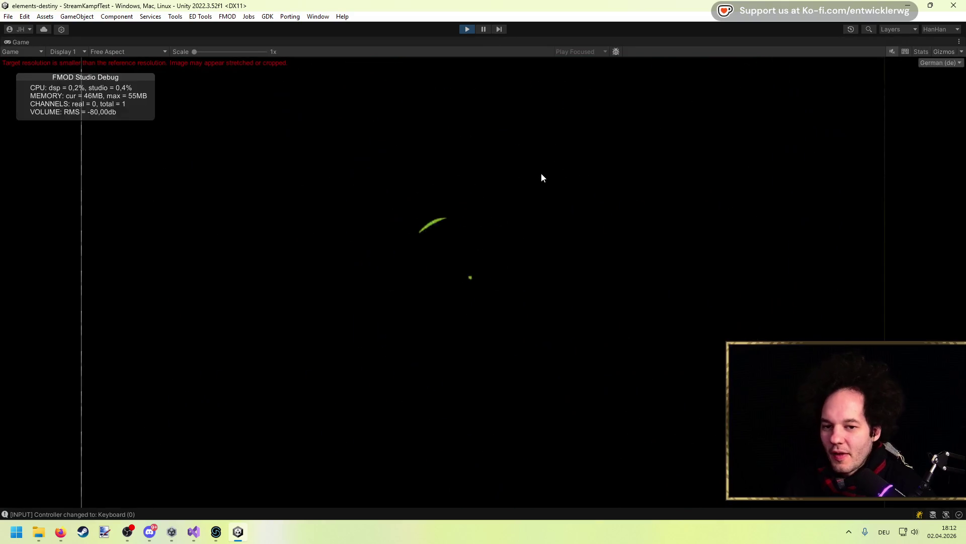
key(i)
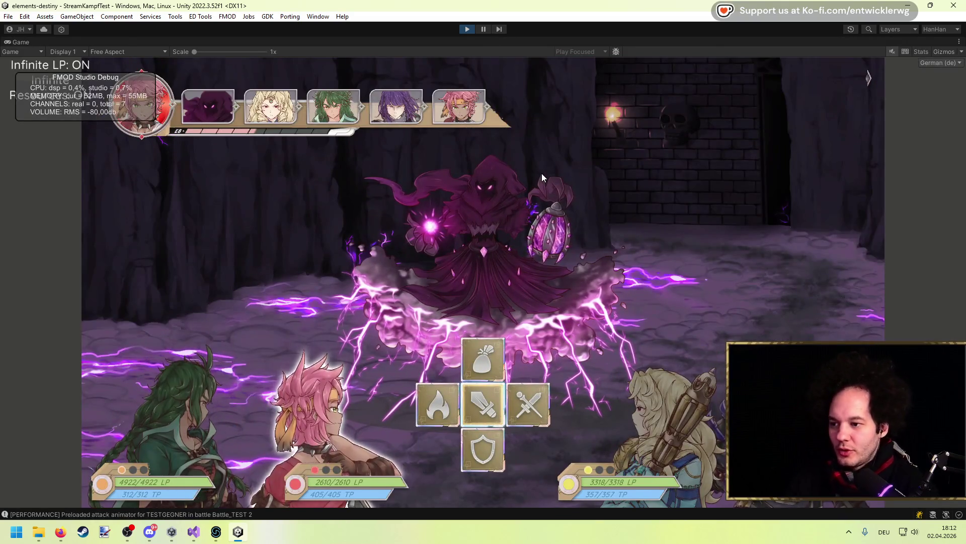
key(Down)
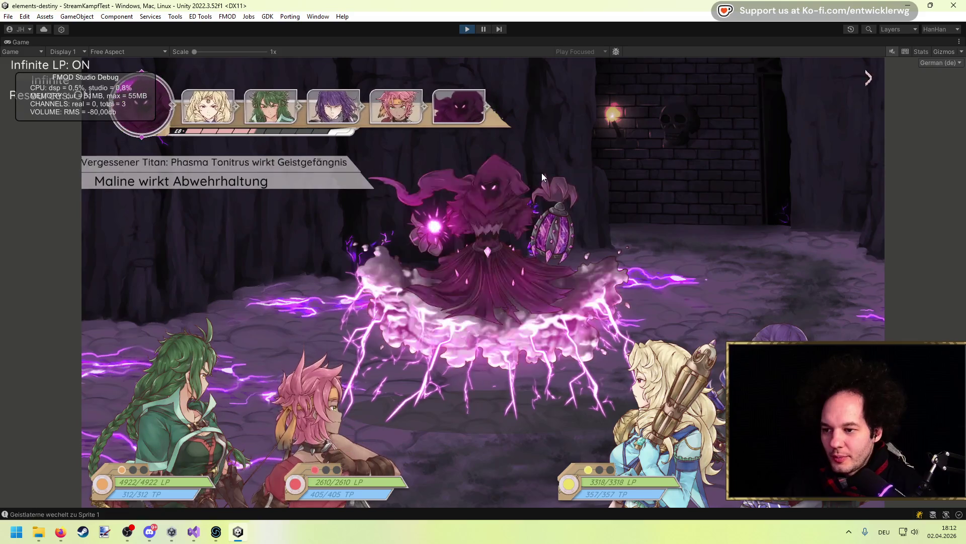
key(Down)
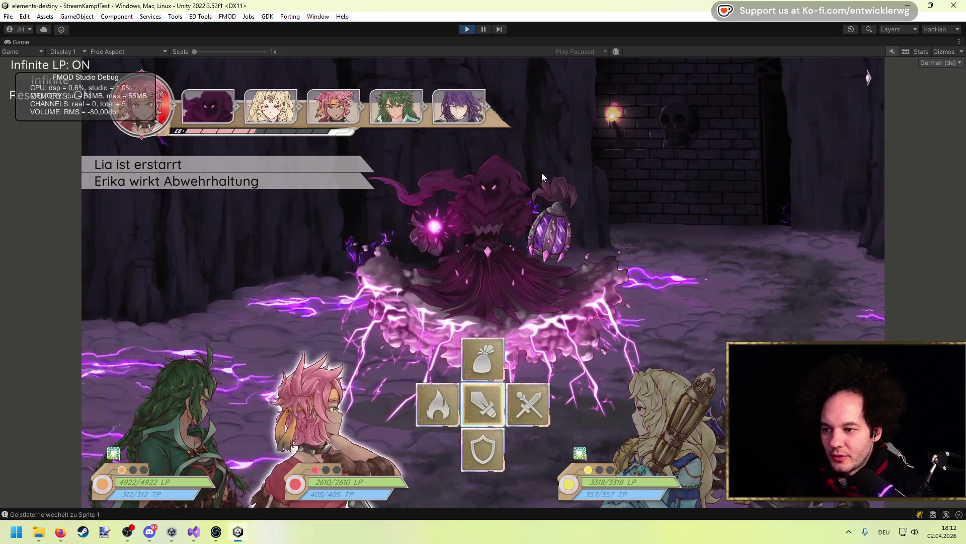
key(Down)
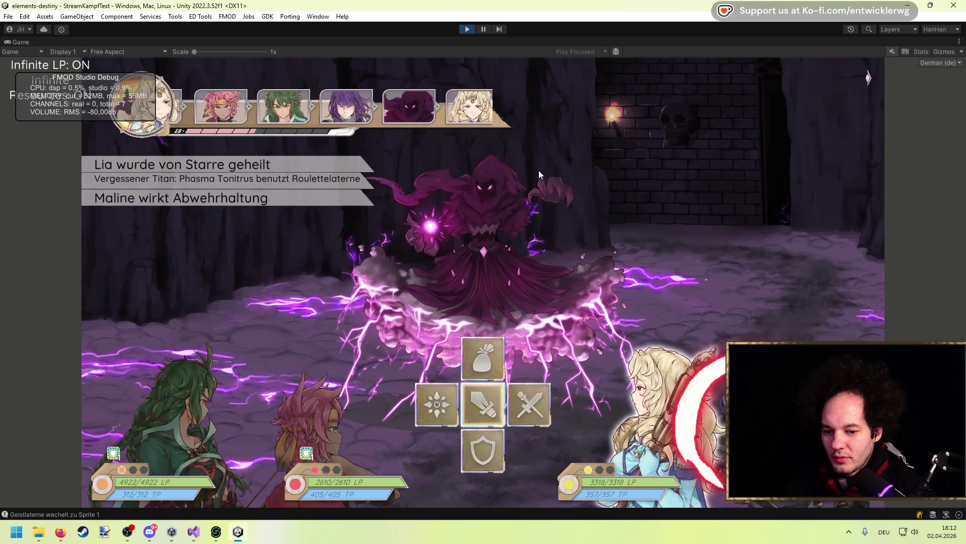
click(201, 532)
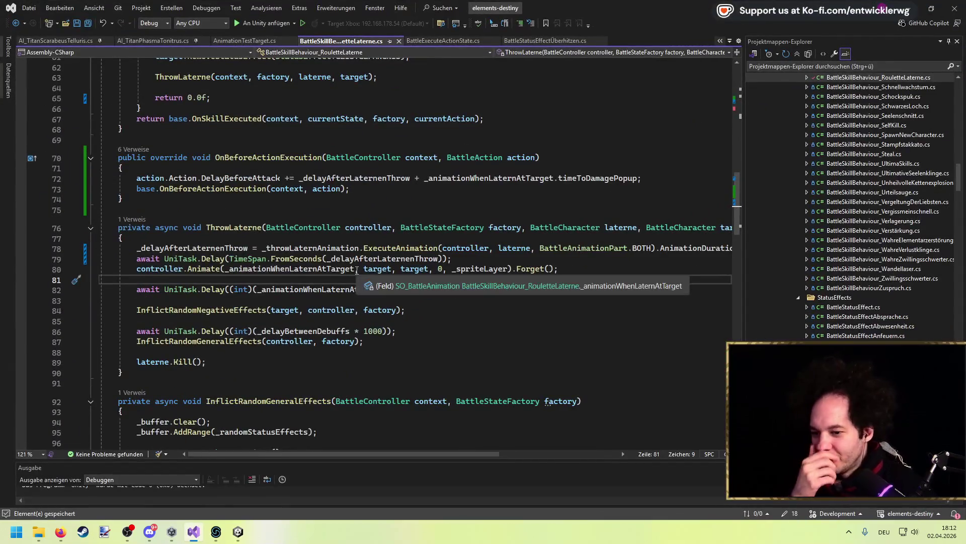
Step: Delete the await delay line 79 that follows the lantern throw in ThrowLaterne
click(397, 248)
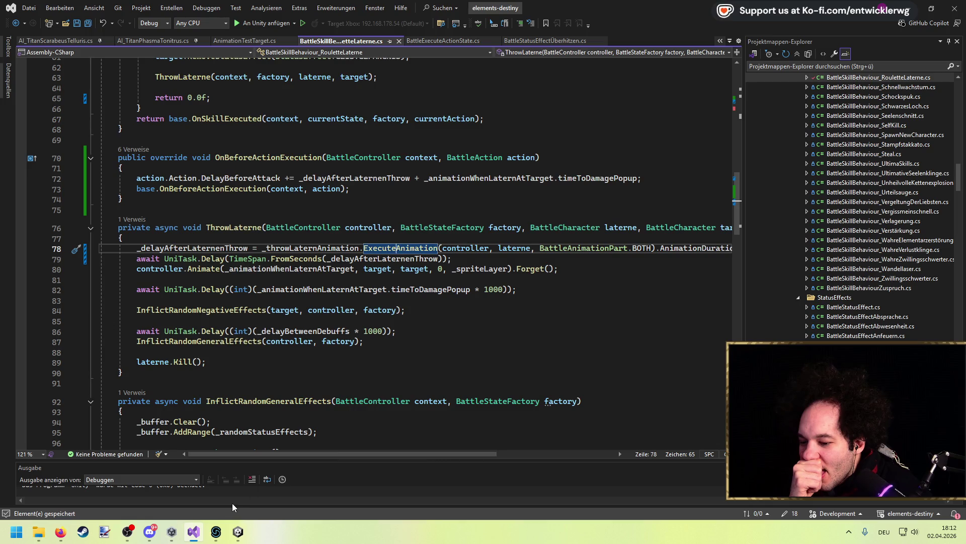
click(467, 259)
drag(467, 259, 2, 262)
key(BackSpace)
key(BackSpace)
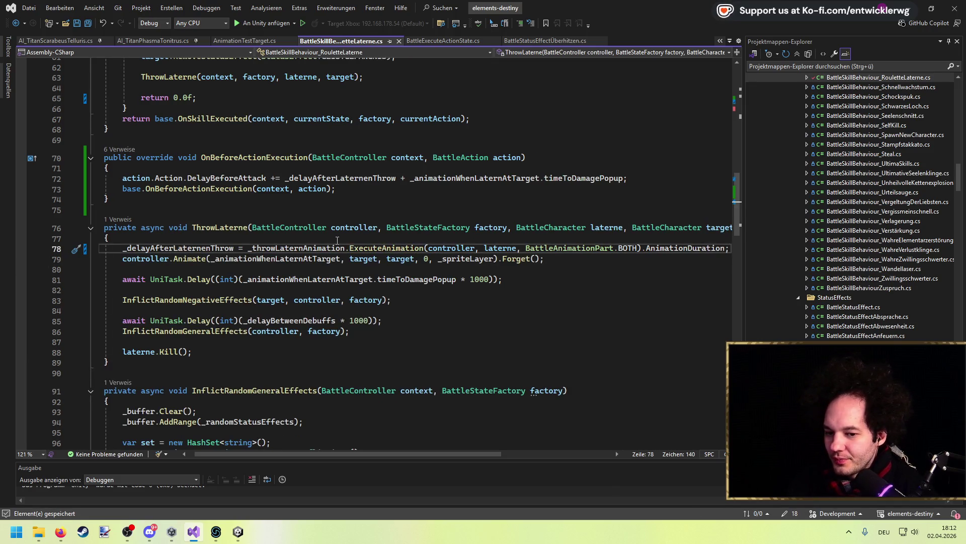
key(ctrl+z)
key(ctrl+z)
key(ctrl+y)
key(ctrl+y)
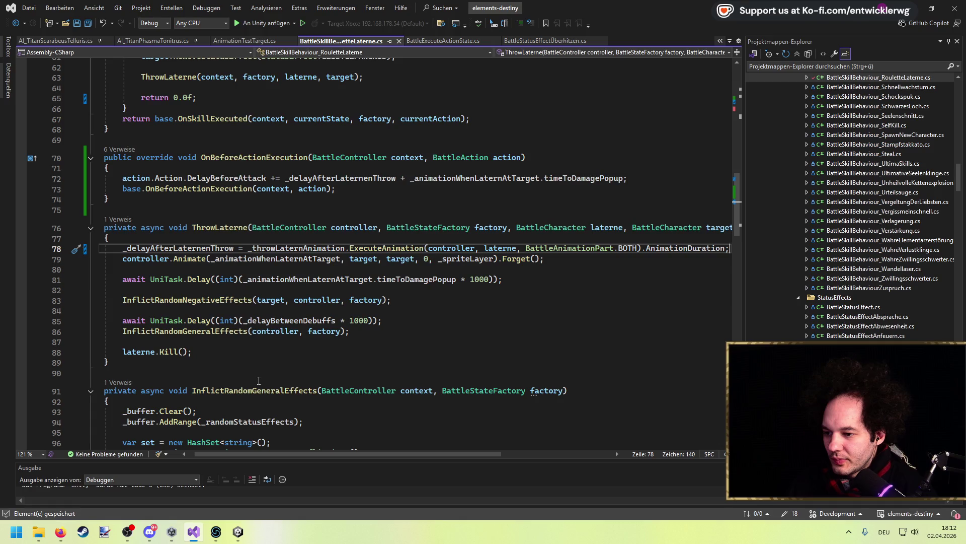
Step: Check the other uses of _animationWhenLaternAtTarget, then return to Unity
double_click(305, 277)
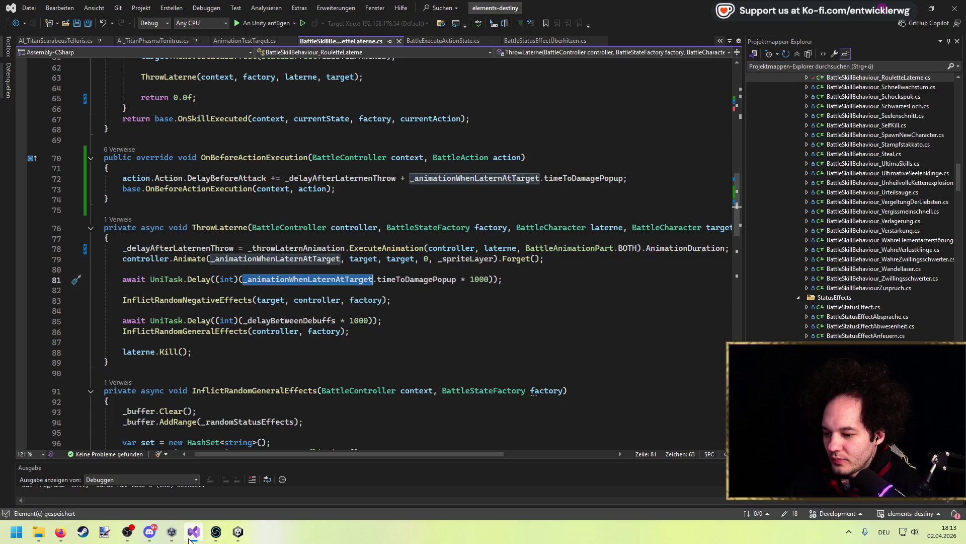
mouse_move(242, 532)
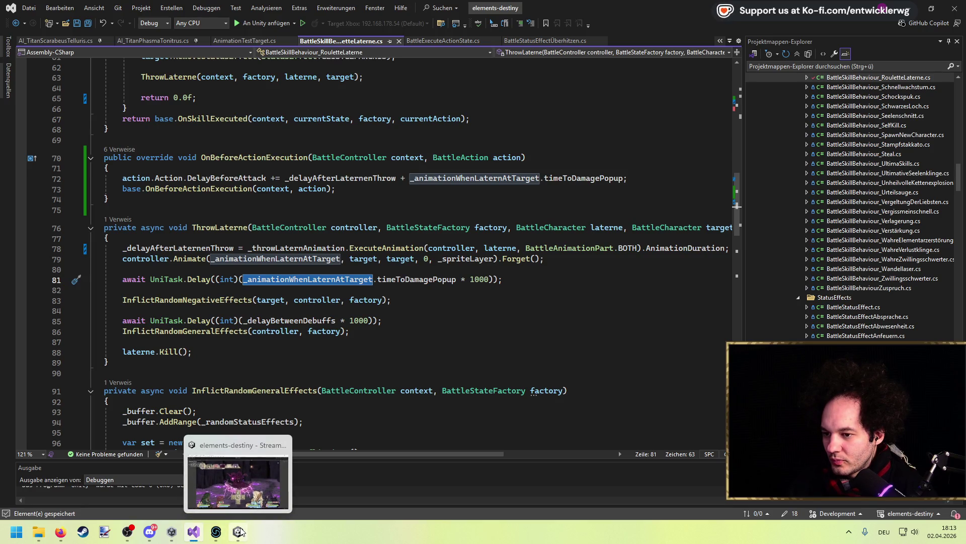
scroll(273, 268, up, 2)
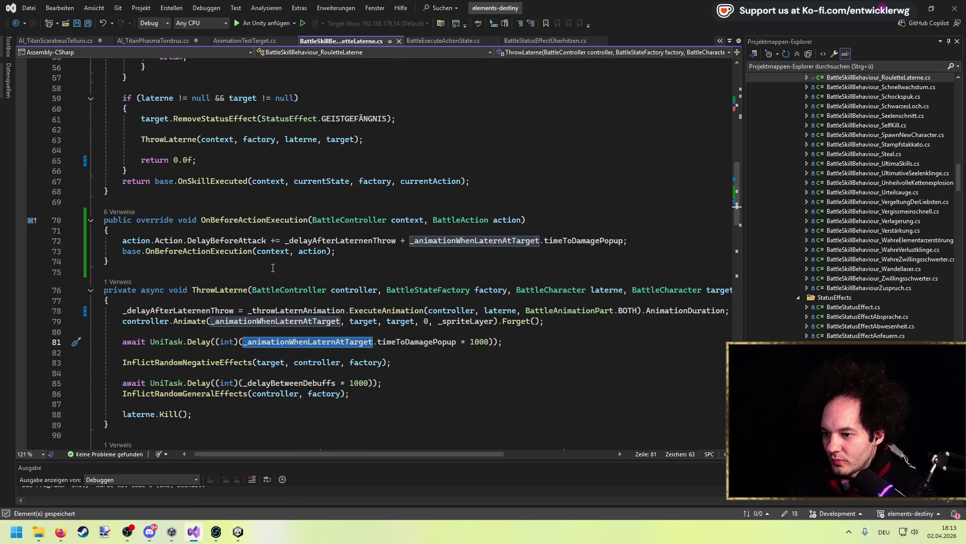
click(238, 531)
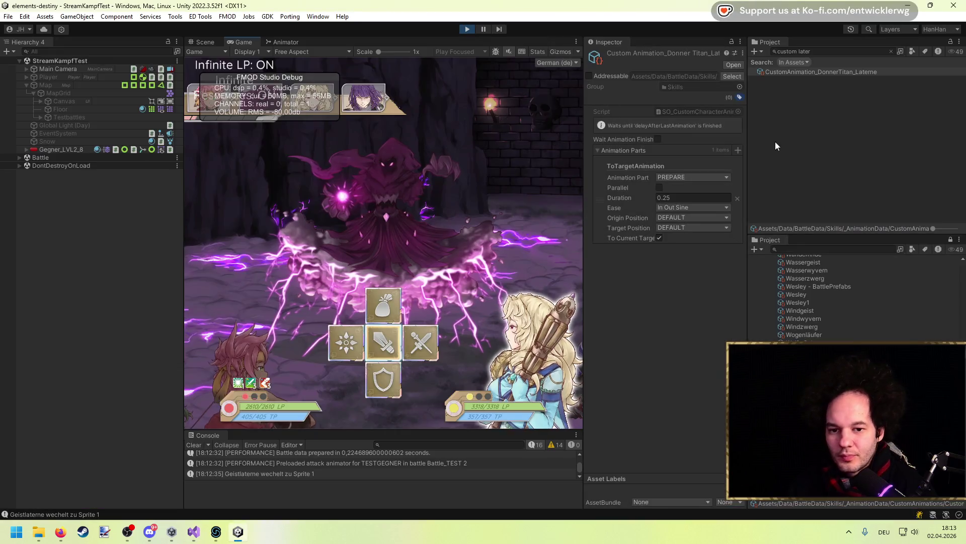
Step: Narrow the Game view to make room for the Inspector and enter Play mode
drag(583, 148, 471, 155)
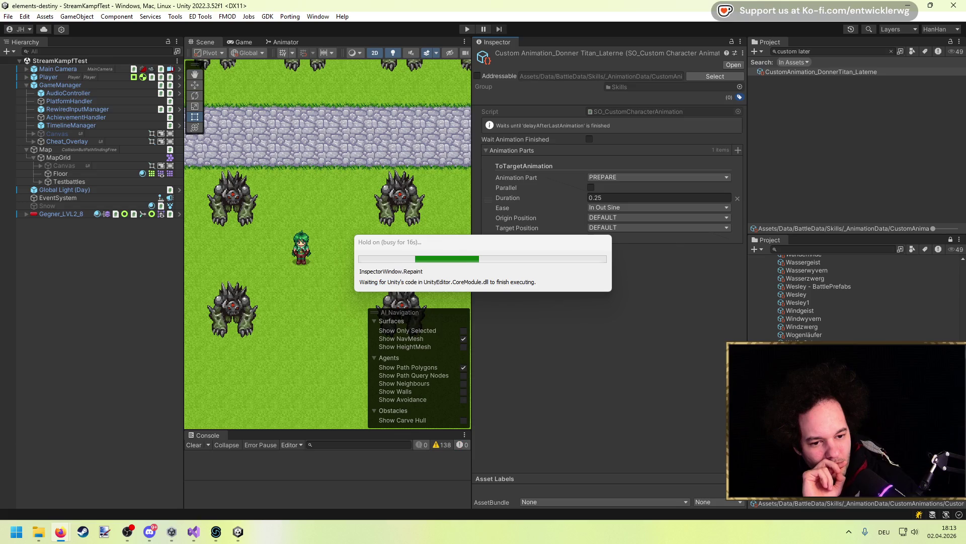
click(466, 29)
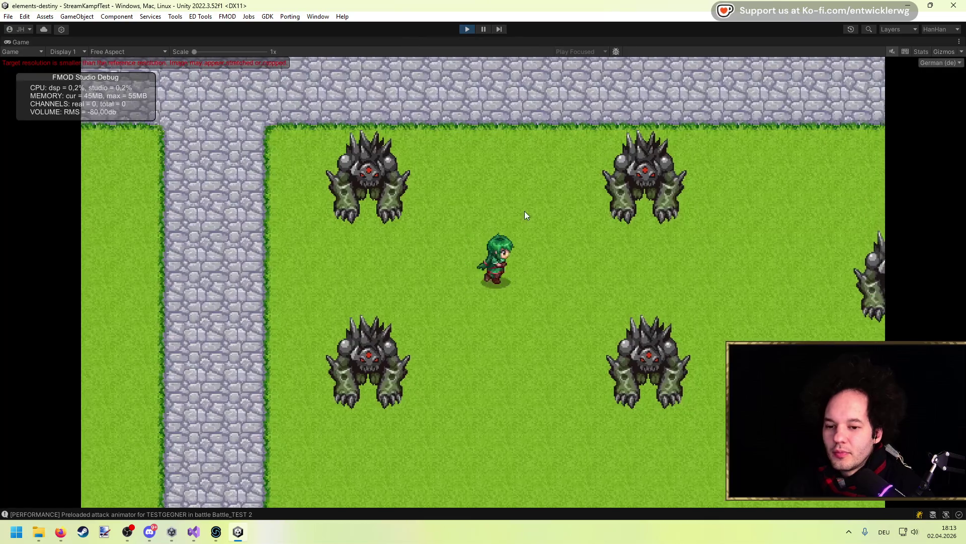
Step: Walk into a monster and pick Abwehrhaltung for every hero until Roulettelaterne is cast
key(Right)
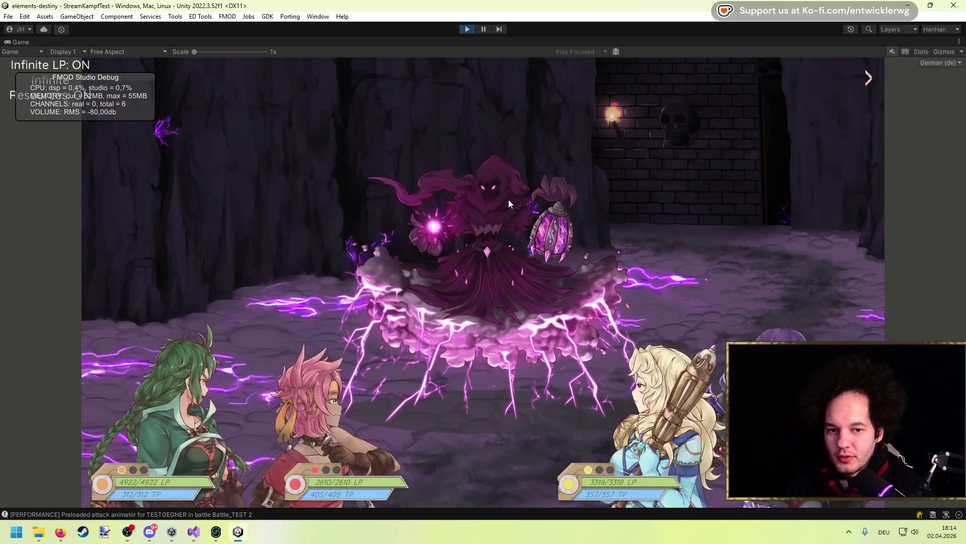
key(Down)
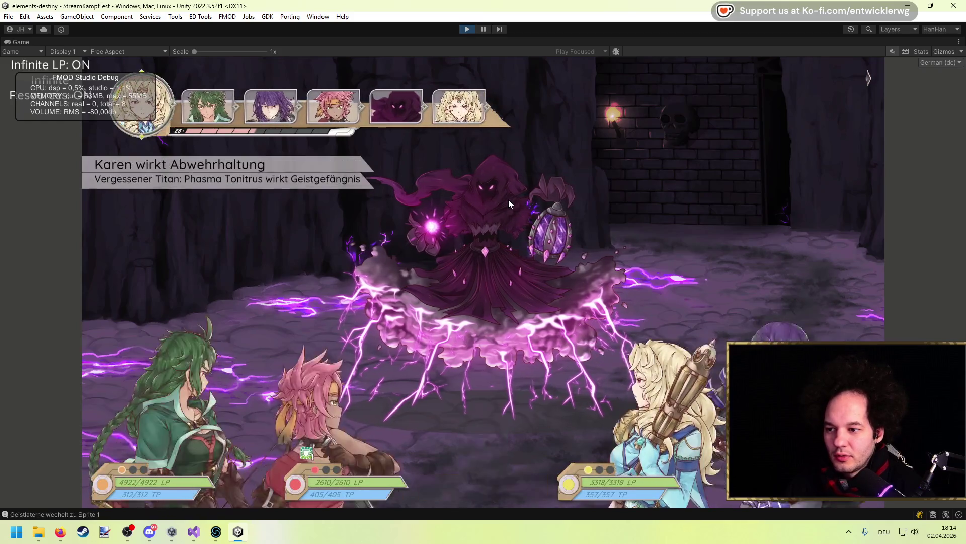
key(Down)
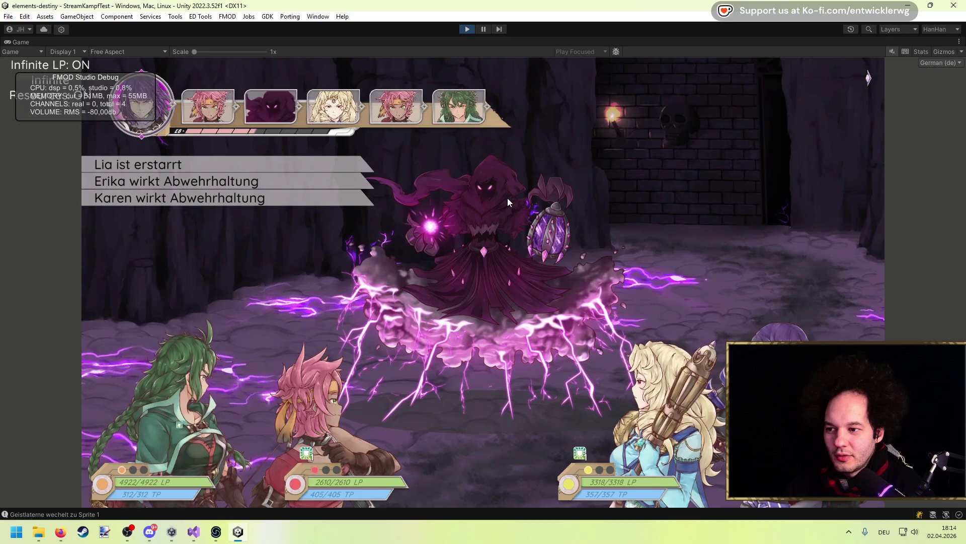
key(Down)
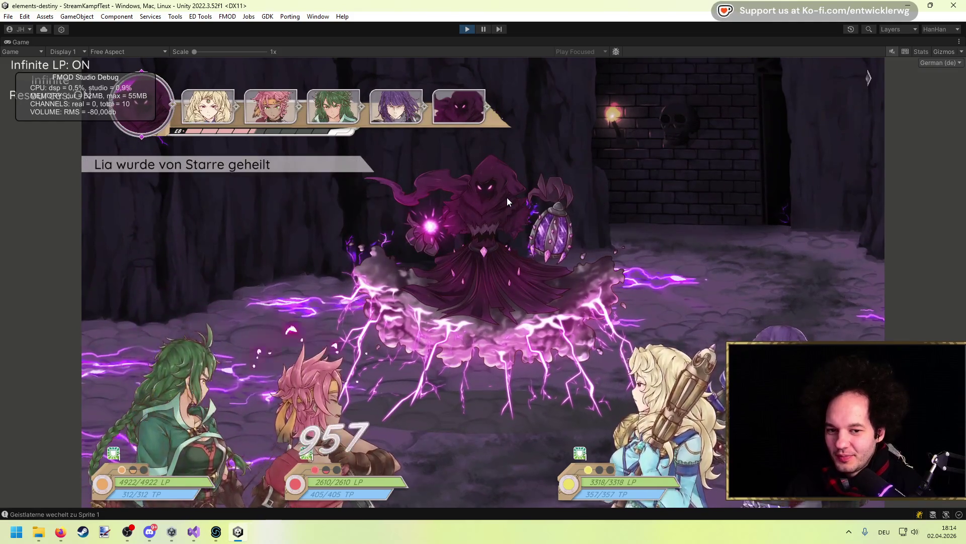
key(Down)
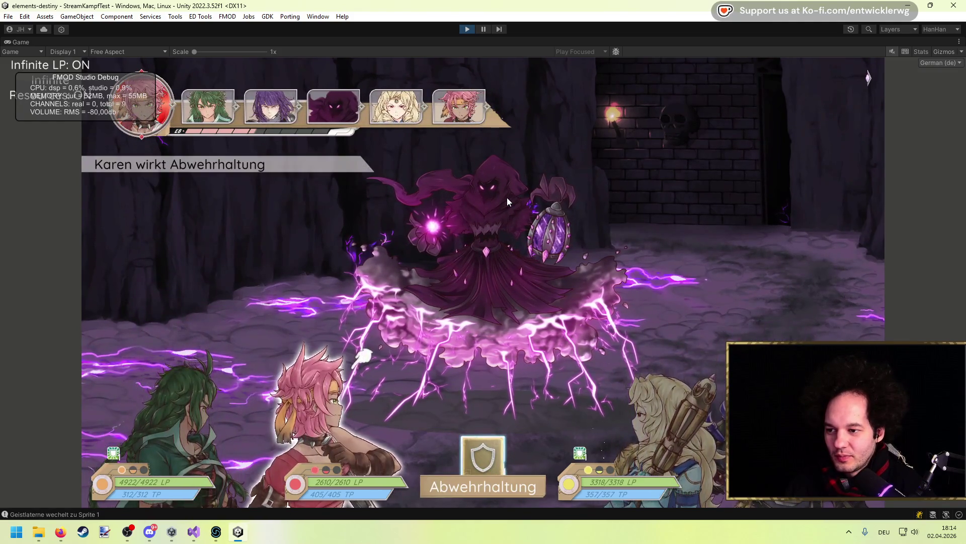
key(Down)
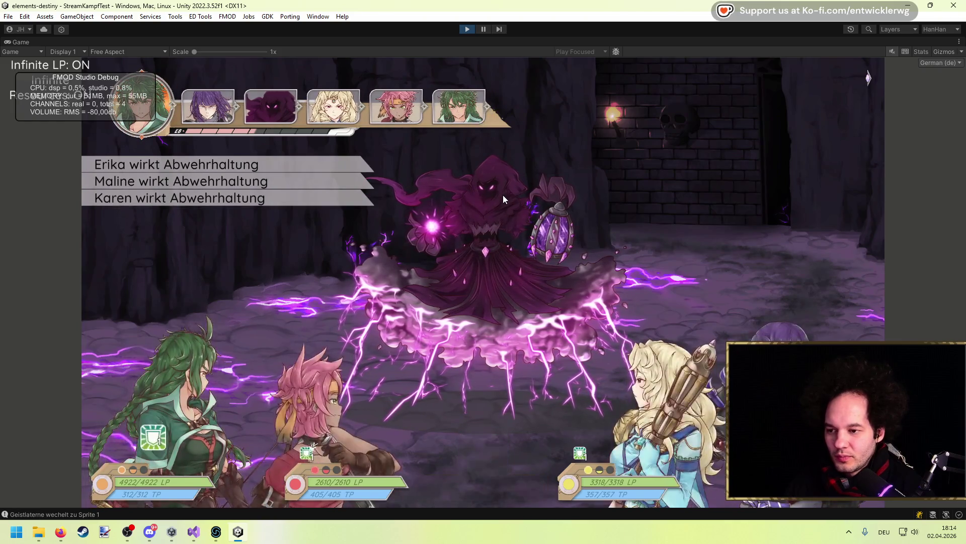
key(Down)
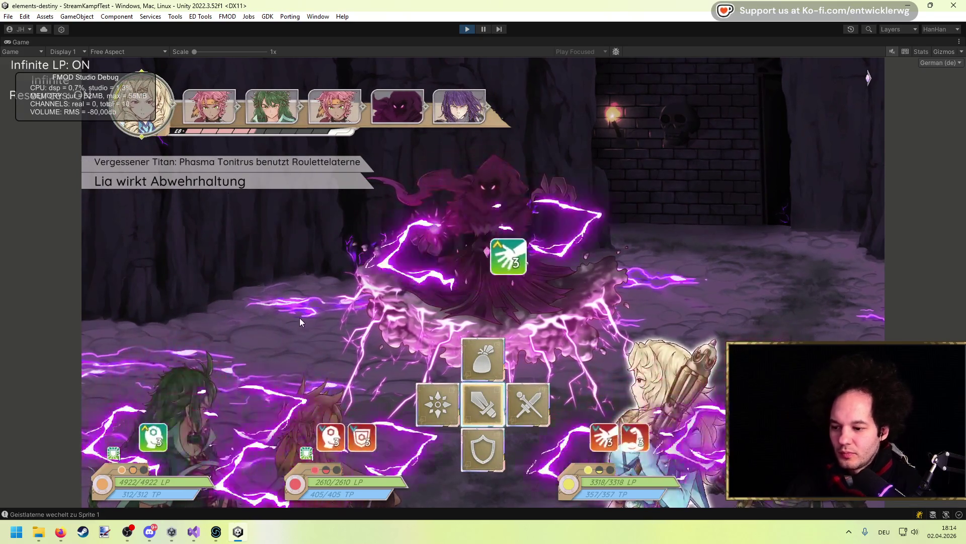
key(alt+Tab)
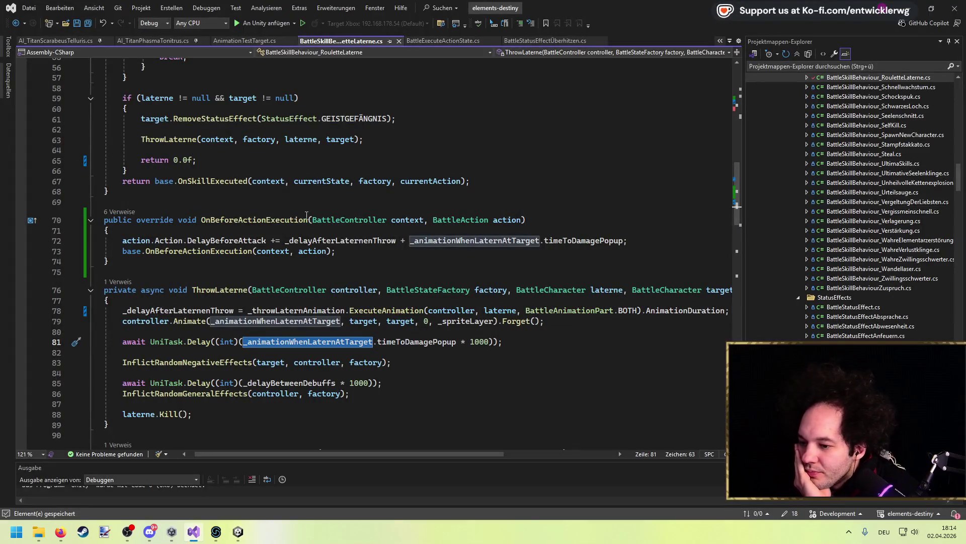
Step: Add an empty line after the if block and inspect how DelayBeforeAttack is set
click(304, 201)
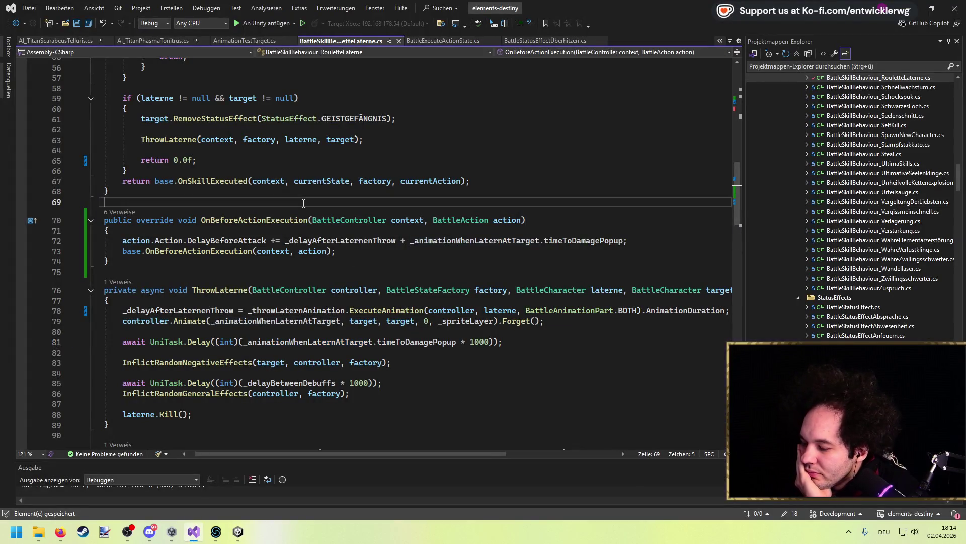
click(306, 192)
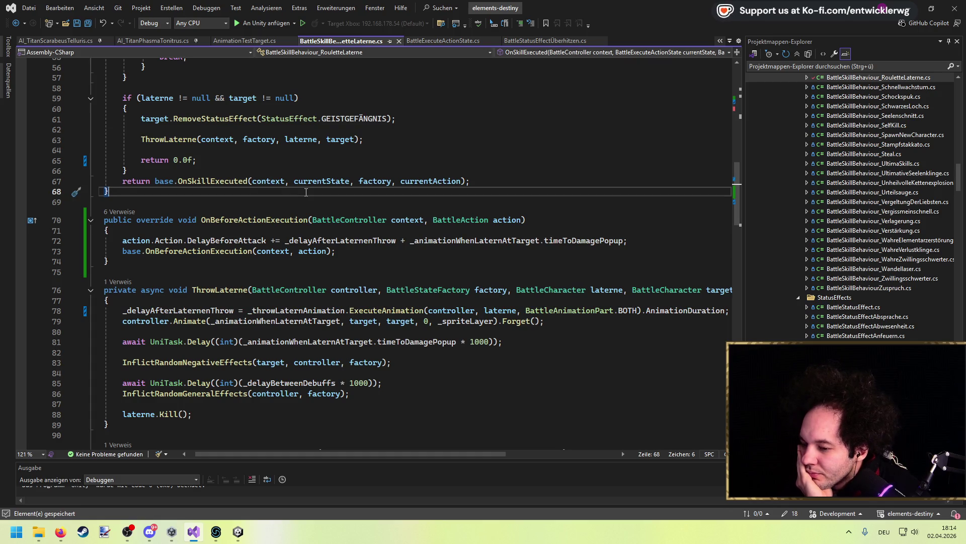
scroll(306, 192, up, 4)
click(233, 295)
key(Return)
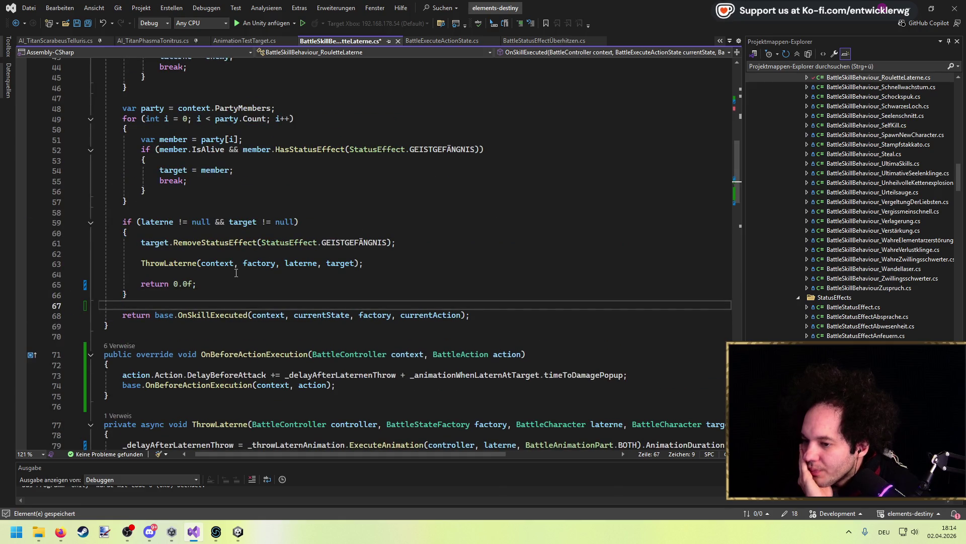
scroll(303, 279, up, 7)
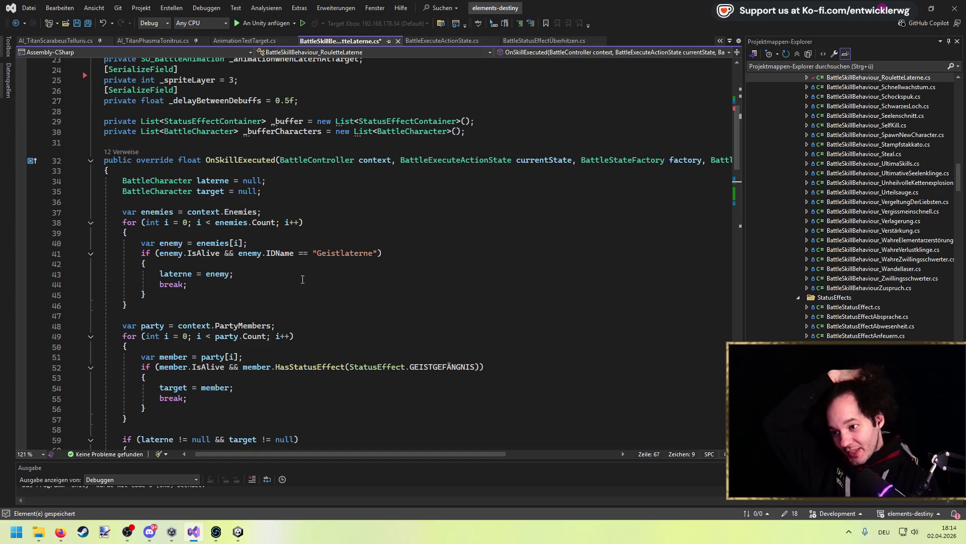
scroll(297, 280, down, 12)
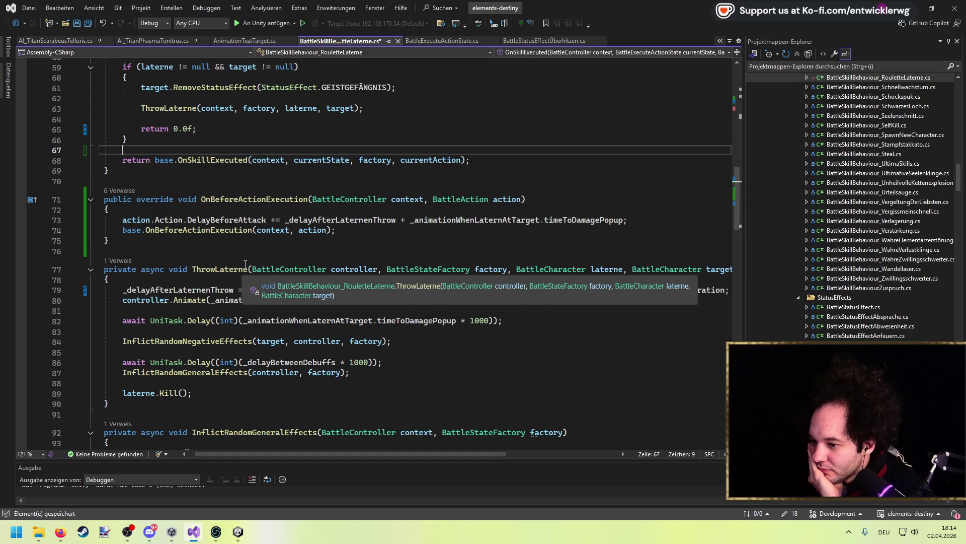
double_click(228, 219)
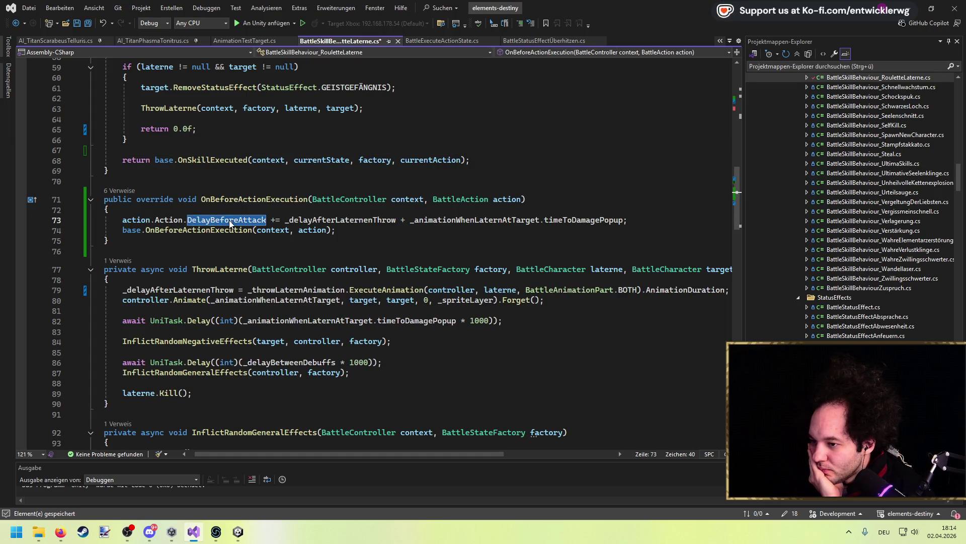
scroll(229, 219, up, 2)
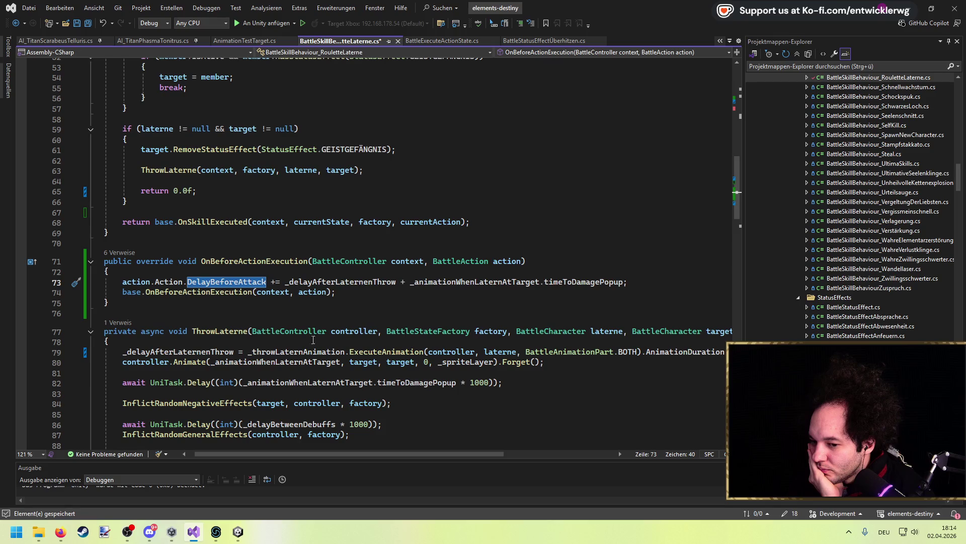
scroll(370, 455, right, 3)
scroll(239, 437, left, 4)
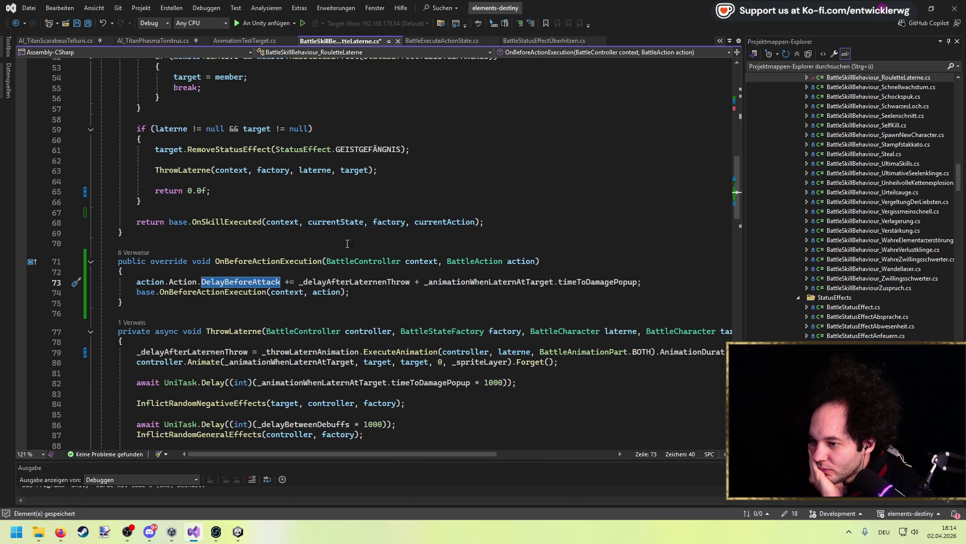
Step: Move the ThrowLaterne call from OnSkillExecuted to just after the DelayBeforeAttack line
click(415, 168)
key(ctrl+x)
key(ctrl+x)
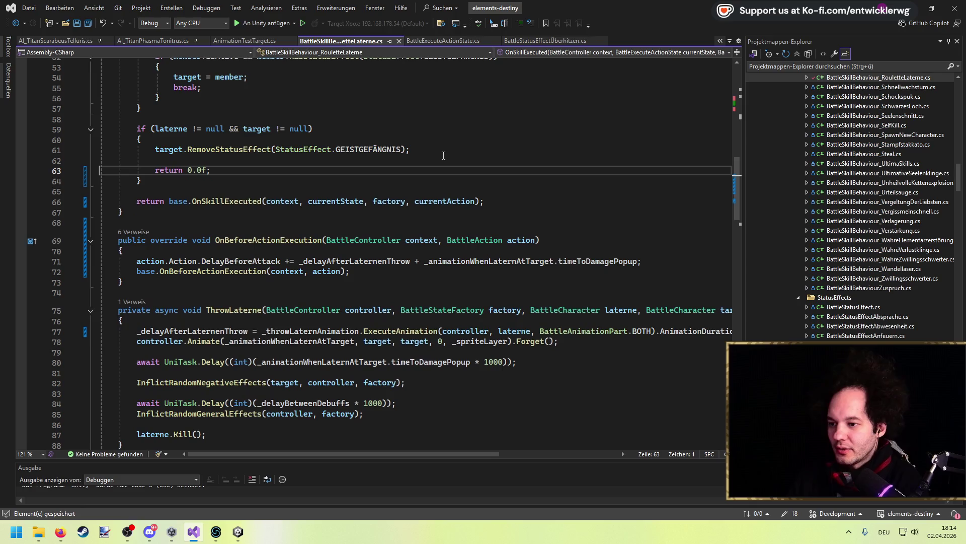
click(659, 261)
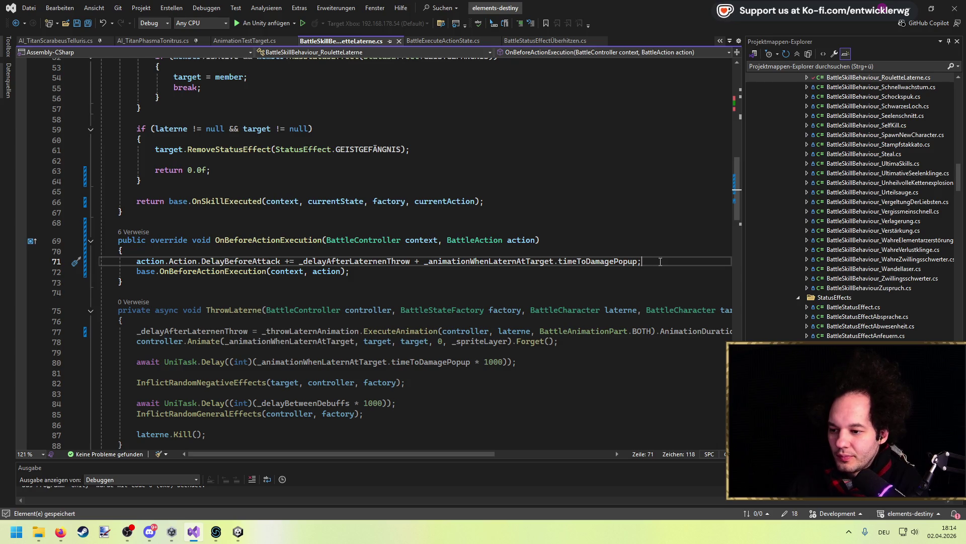
key(Return)
key(ctrl+v)
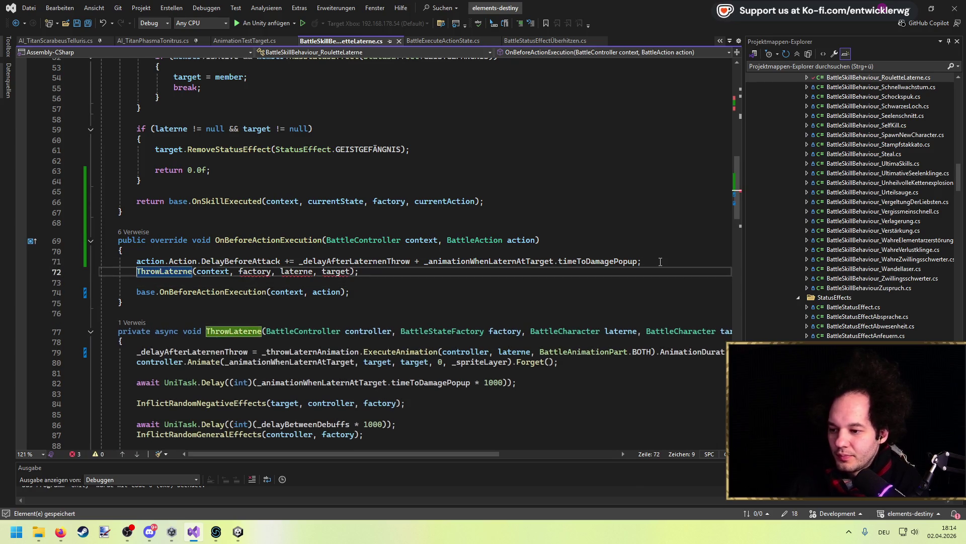
Step: Replace the ThrowLaterne factory argument with the context's battle state list
key(Return)
key(Up)
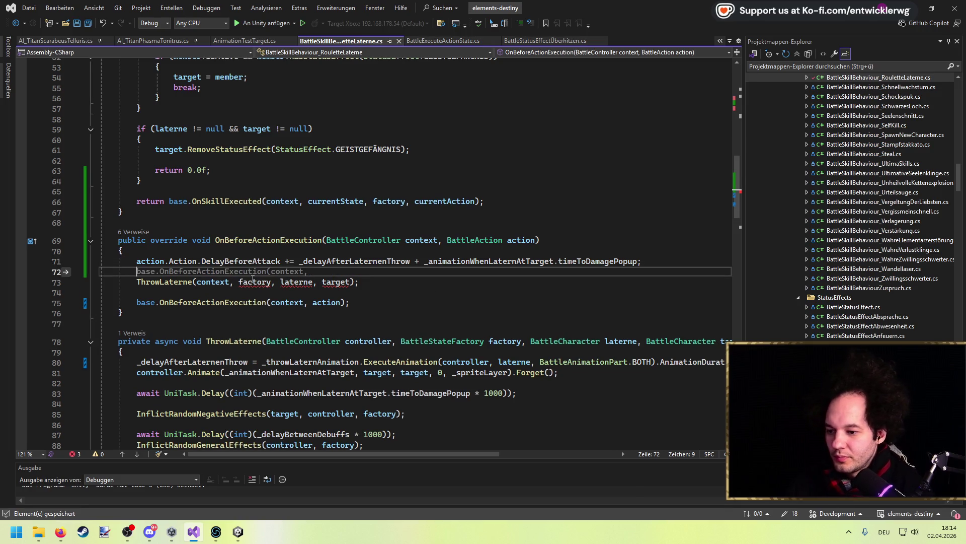
double_click(252, 282)
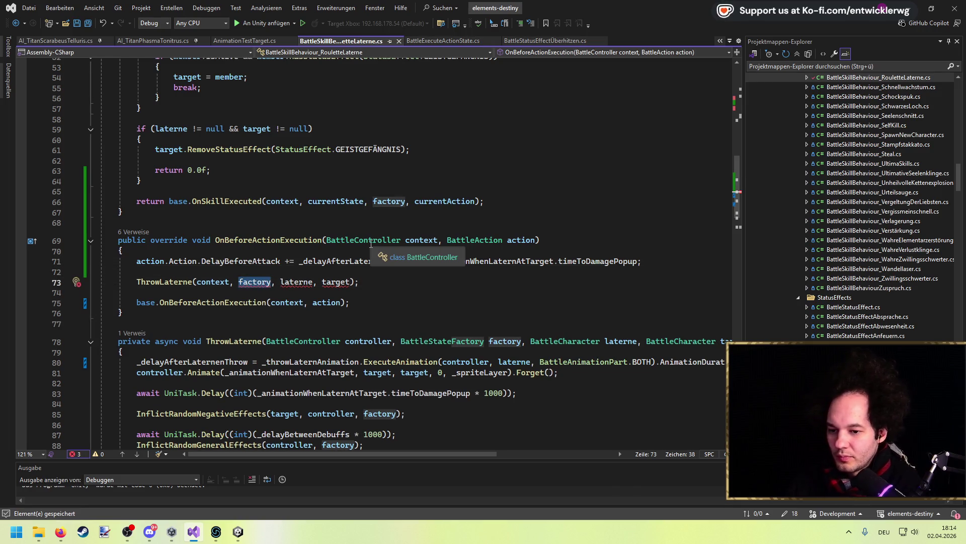
text(controller.)
key(BackSpace)
key(ctrl+shift+Left)
text(context.s)
text(tat)
text(,)
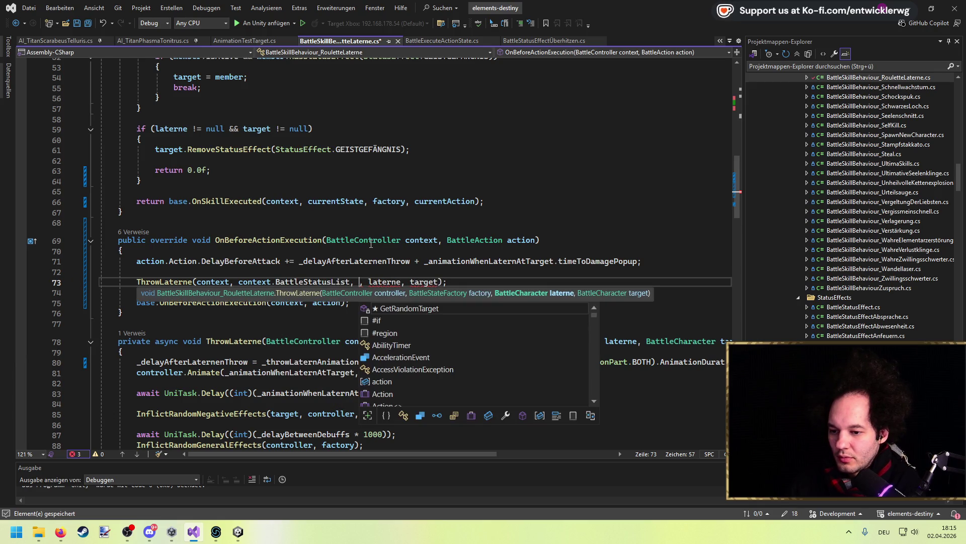
key(Escape)
key(Delete)
key(Delete)
key(Escape)
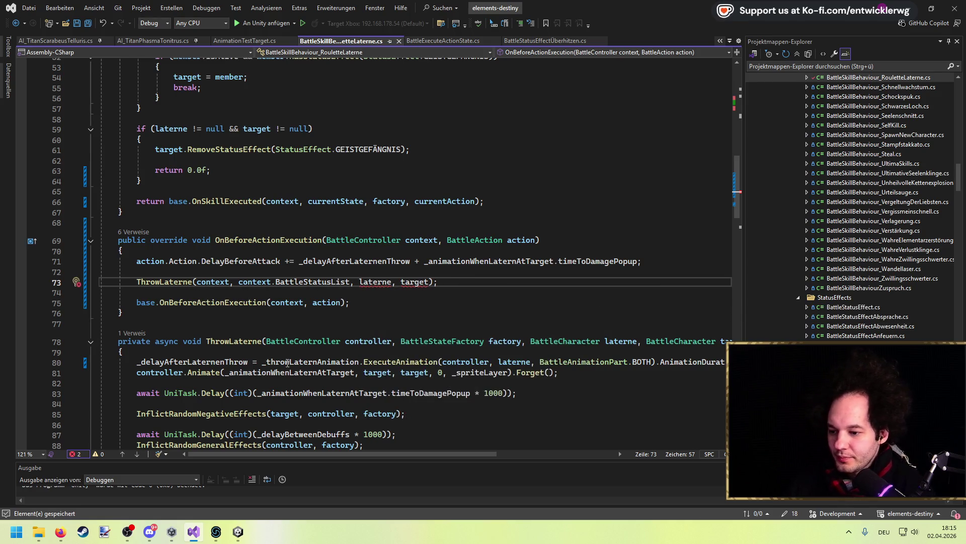
Step: Copy the Geistlaterne lookup from OnSkillExecuted and paste it above the ThrowLaterne call
scroll(287, 362, up, 8)
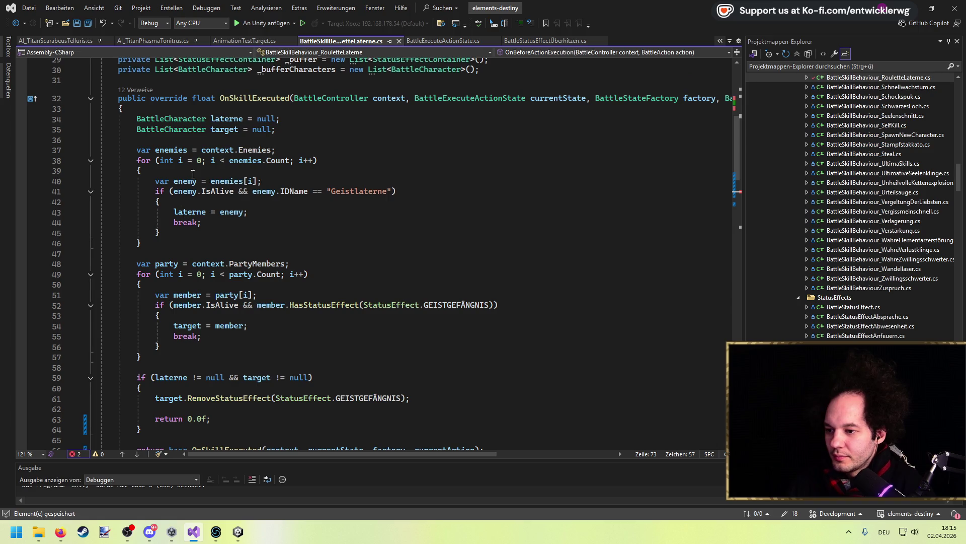
click(242, 119)
scroll(202, 251, down, 4)
scroll(179, 269, up, 4)
scroll(179, 269, up, 2)
mouse_move(149, 242)
mouse_down()
mouse_move(103, 150)
mouse_move(103, 118)
mouse_up()
scroll(315, 235, down, 9)
click(316, 236)
key(Down)
key(ctrl+v)
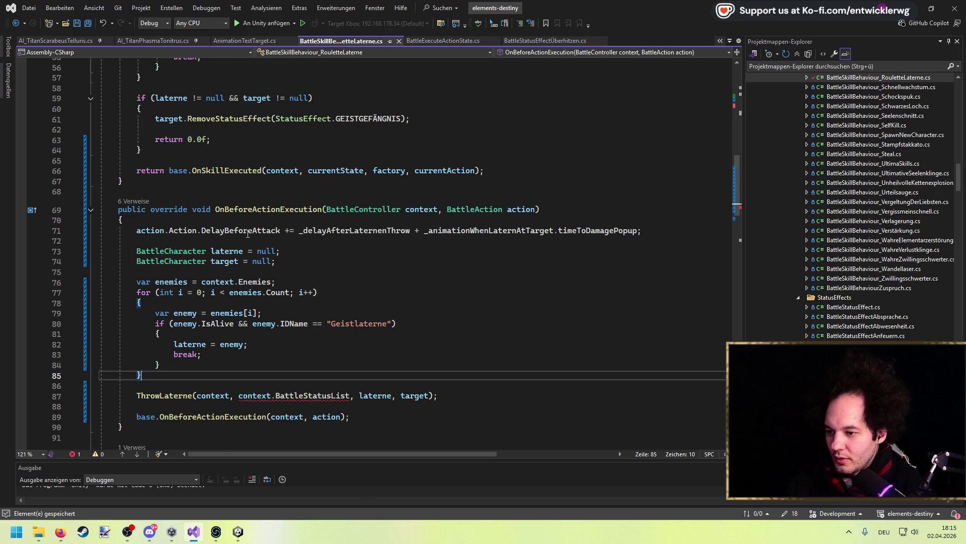
Step: Swap BattleStatusList for context.BattleStateFactory in ThrowLaterne, keeping the target declaration
scroll(214, 322, down, 2)
click(318, 333)
double_click(318, 332)
key(BackSpace)
key(ctrl+space)
text(Fac)
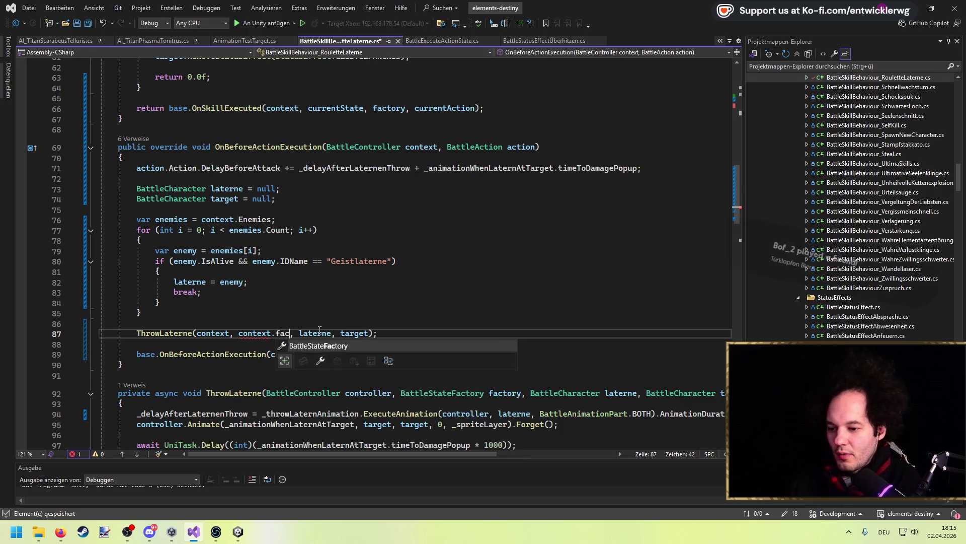
key(Tab)
double_click(319, 333)
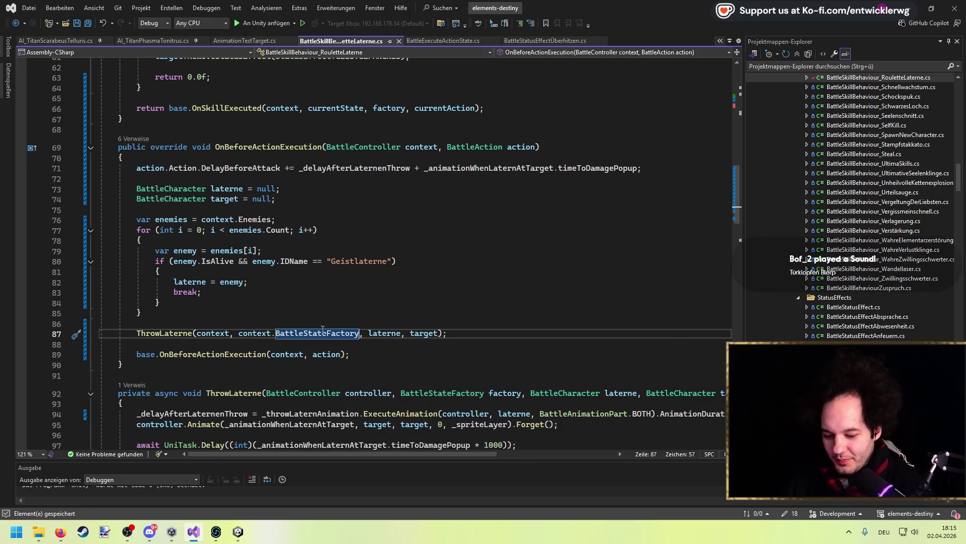
key(Up)
key(Up)
key(Up)
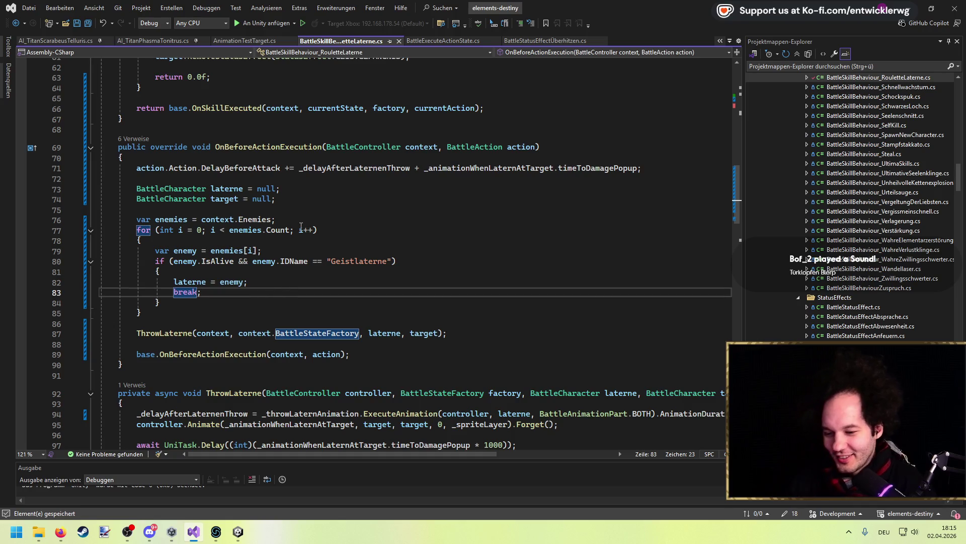
key(shift+Home)
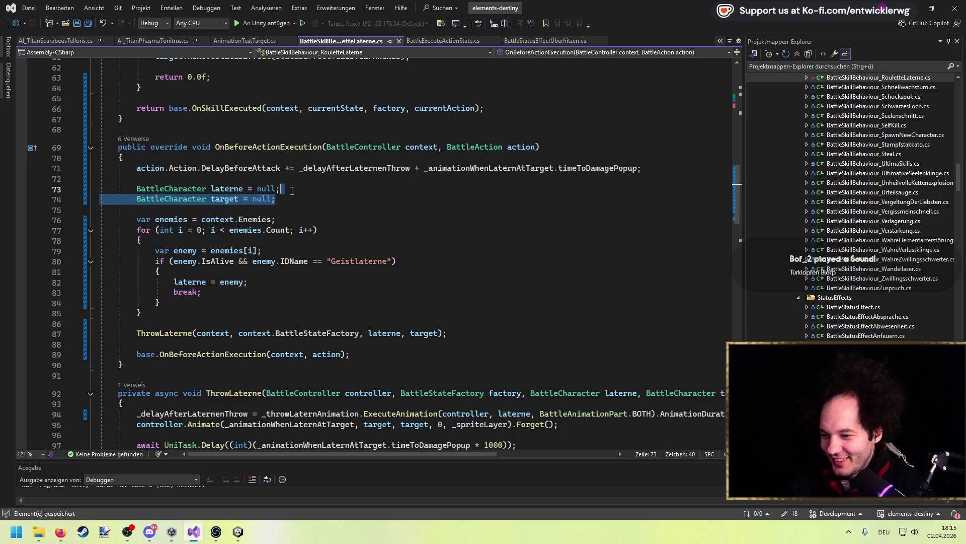
key(BackSpace)
key(BackSpace)
key(BackSpace)
key(ctrl+z)
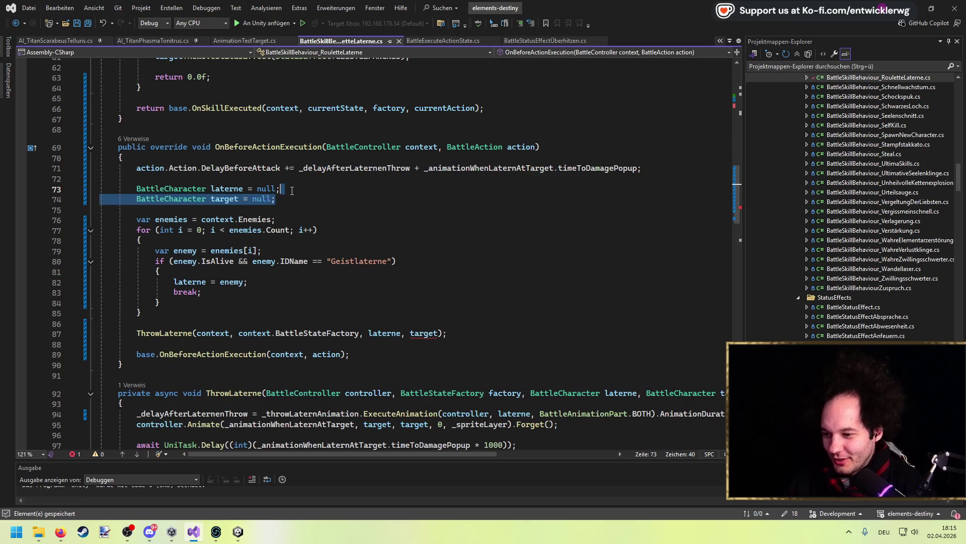
scroll(346, 304, up, 6)
scroll(347, 304, down, 10)
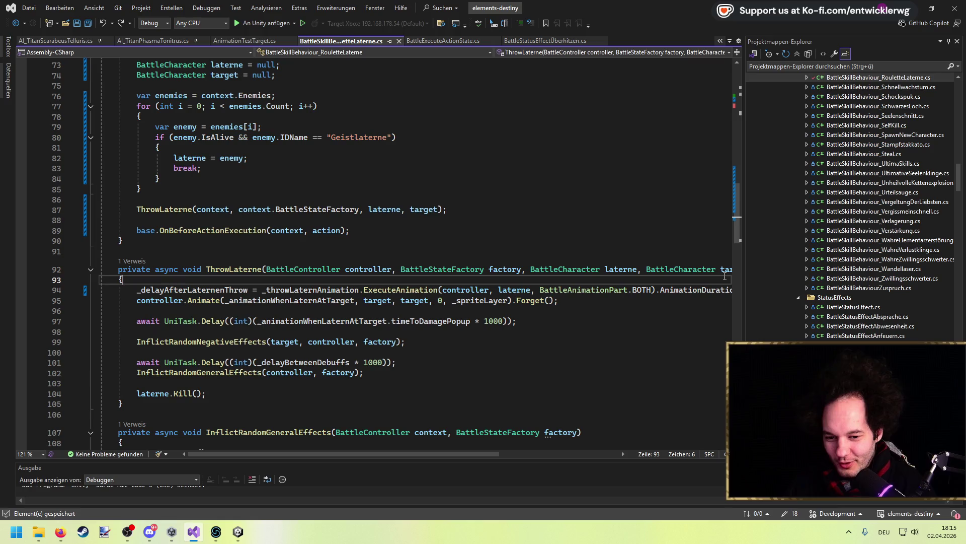
double_click(725, 270)
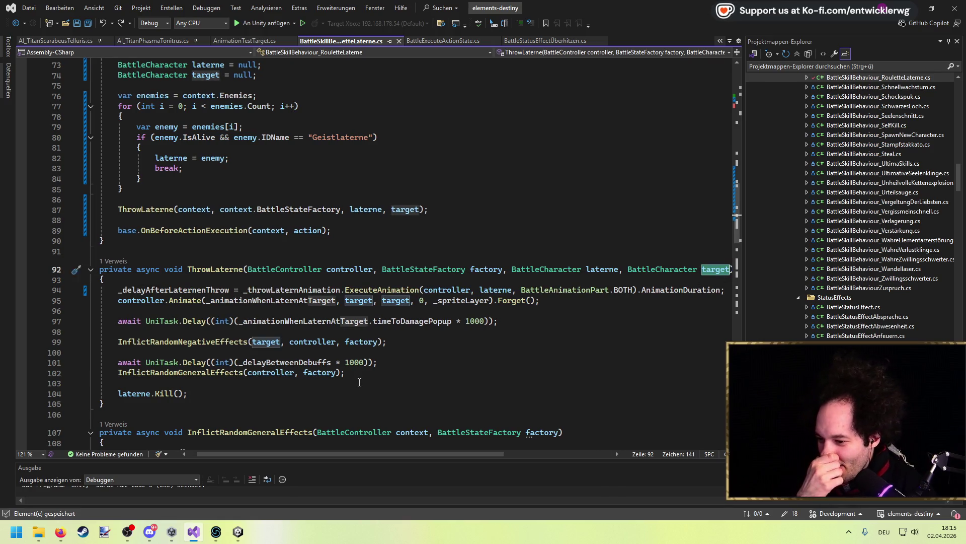
Step: Add the GEISTGEFÄNGNIS party member lookup loop after the enemy loop and save
scroll(360, 382, up, 15)
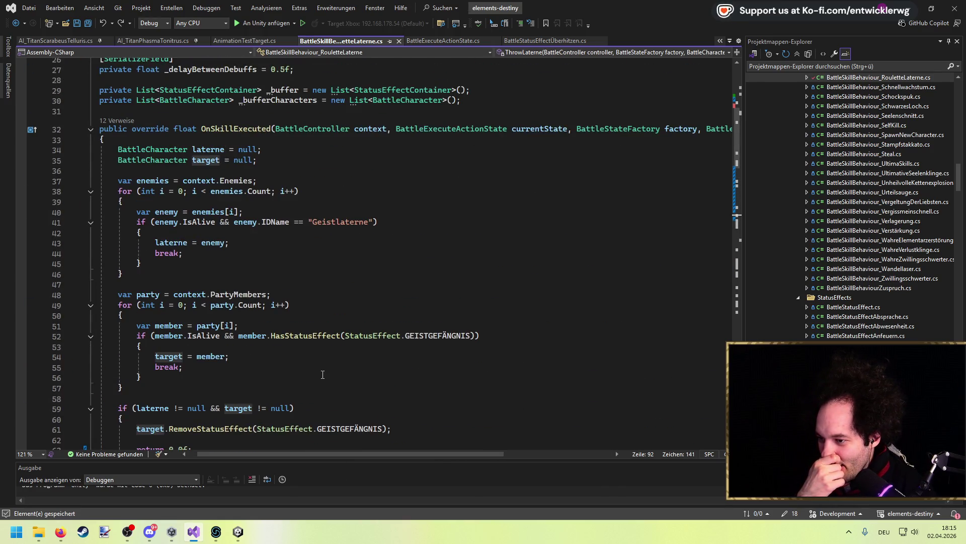
mouse_move(306, 452)
mouse_down()
mouse_move(468, 451)
mouse_move(231, 451)
mouse_up()
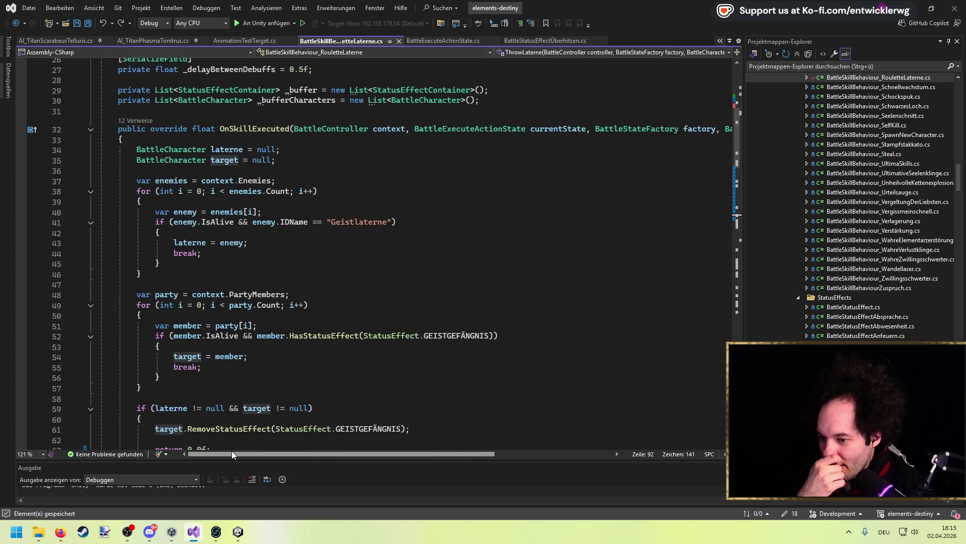
scroll(262, 357, down, 4)
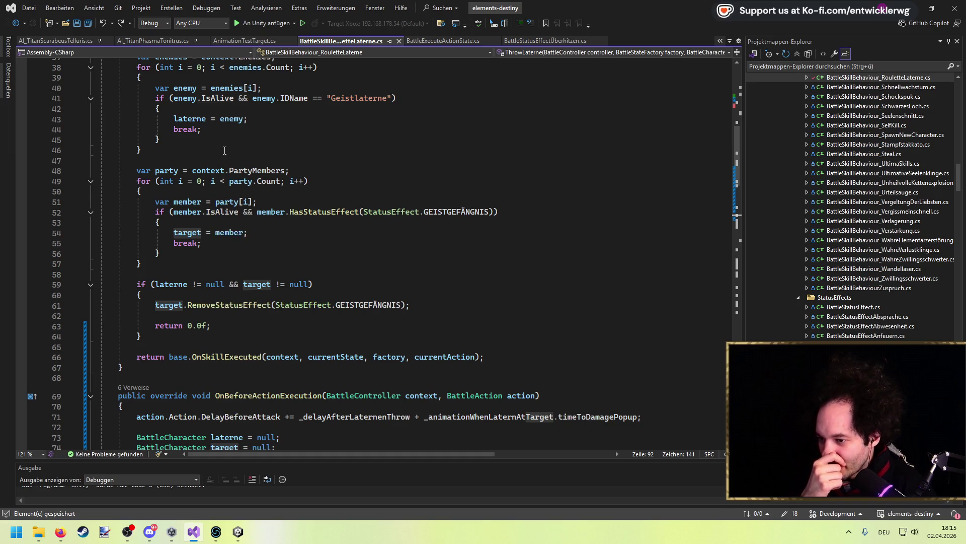
scroll(190, 279, down, 3)
scroll(190, 280, up, 1)
mouse_move(146, 202)
mouse_down()
mouse_move(101, 118)
mouse_move(45, 109)
mouse_up()
scroll(260, 214, down, 5)
click(249, 344)
key(Return)
key(ctrl+v)
key(ctrl+s)
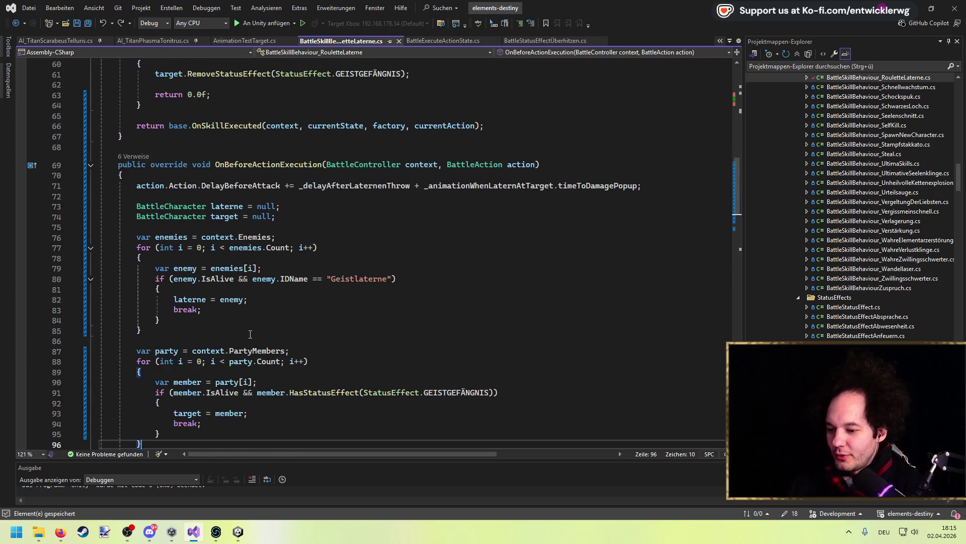
Step: Review the ThrowLaterne references and the DelayBeforeAttack usage on line 71
scroll(247, 304, down, 3)
scroll(250, 248, up, 2)
click(284, 223)
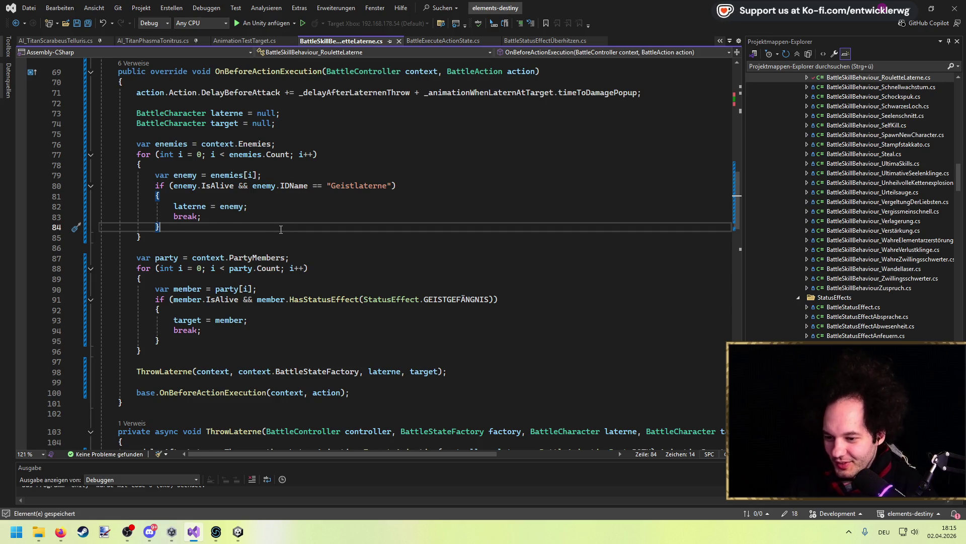
scroll(281, 230, down, 2)
click(189, 309)
scroll(267, 238, down, 4)
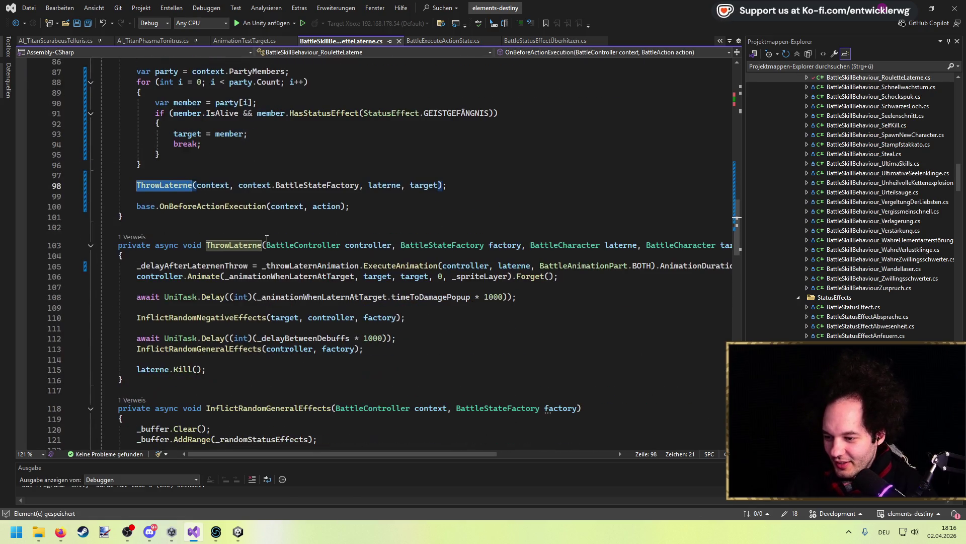
scroll(261, 262, up, 6)
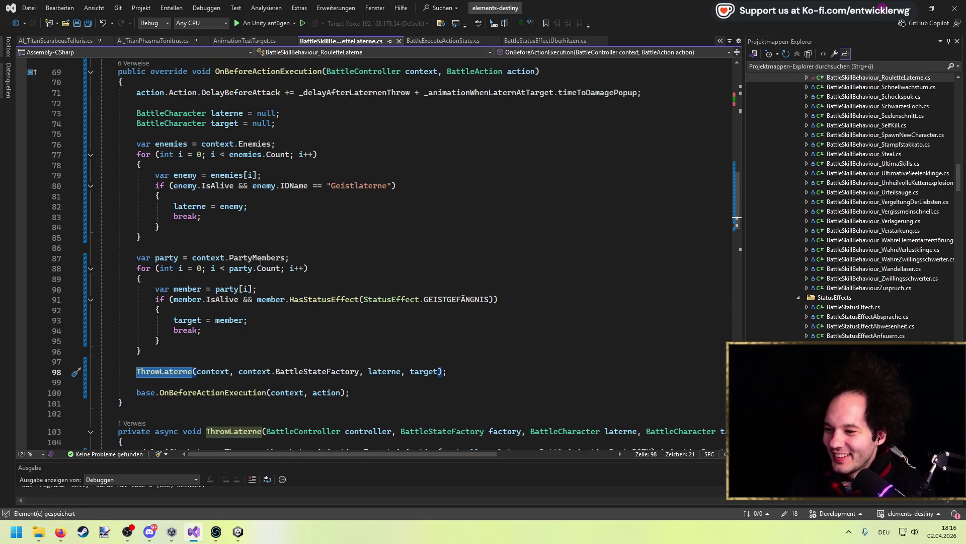
drag(136, 93, 281, 93)
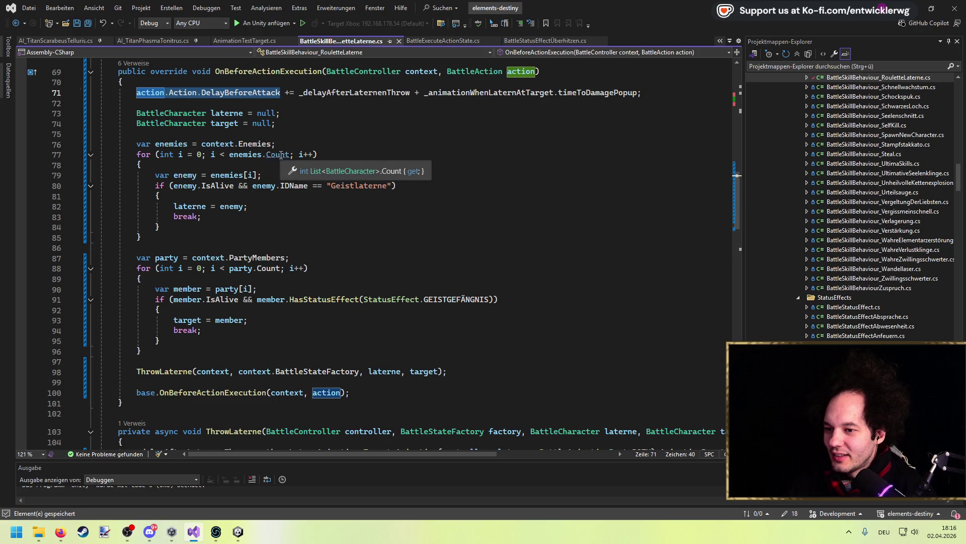
scroll(323, 120, up, 2)
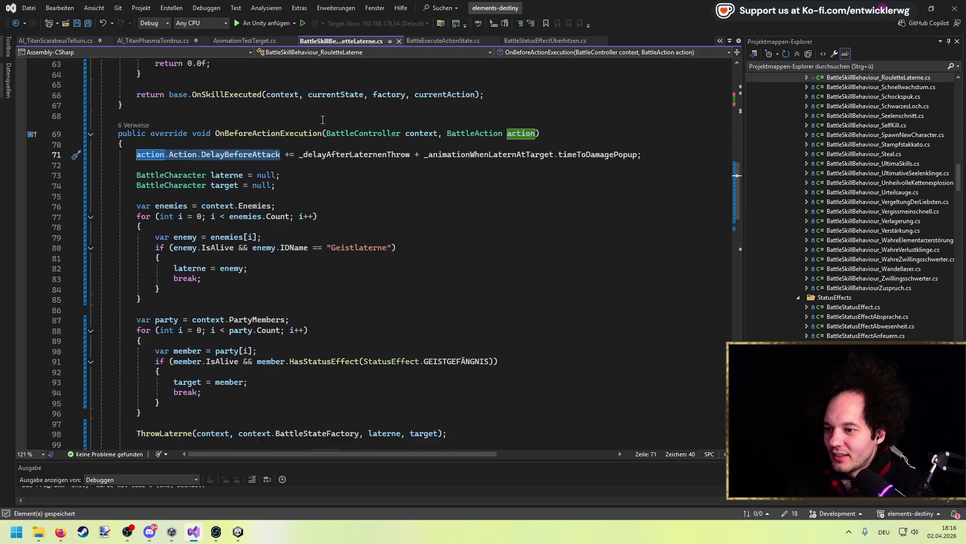
scroll(323, 119, up, 1)
click(136, 185)
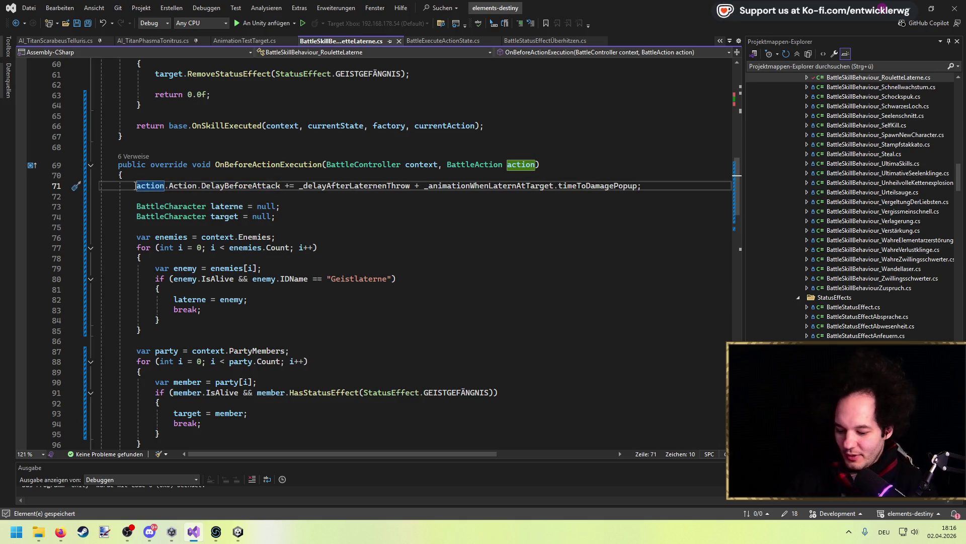
Step: Comment out line 71 and move to the throw-animation line in ThrowLaterne
text(//)
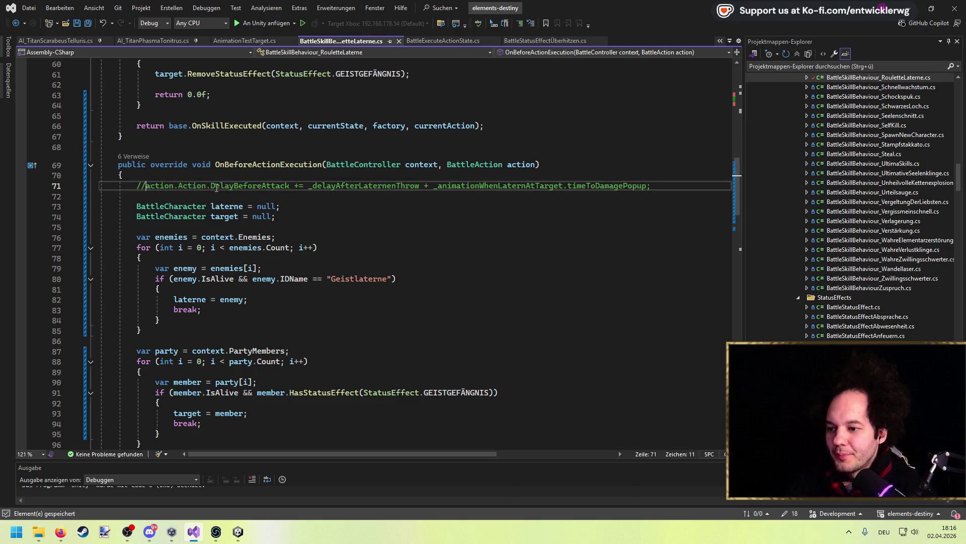
double_click(203, 185)
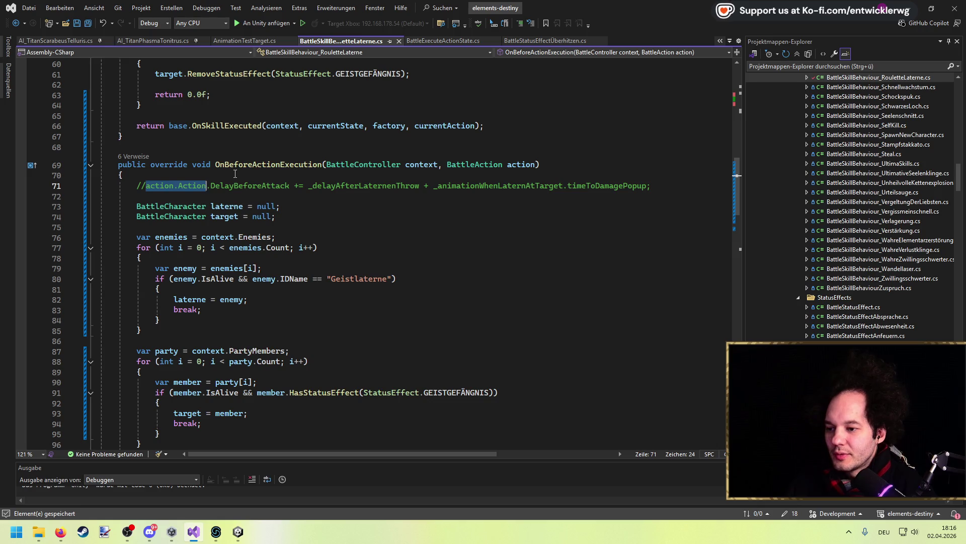
scroll(235, 174, down, 10)
click(246, 196)
click(254, 156)
click(227, 203)
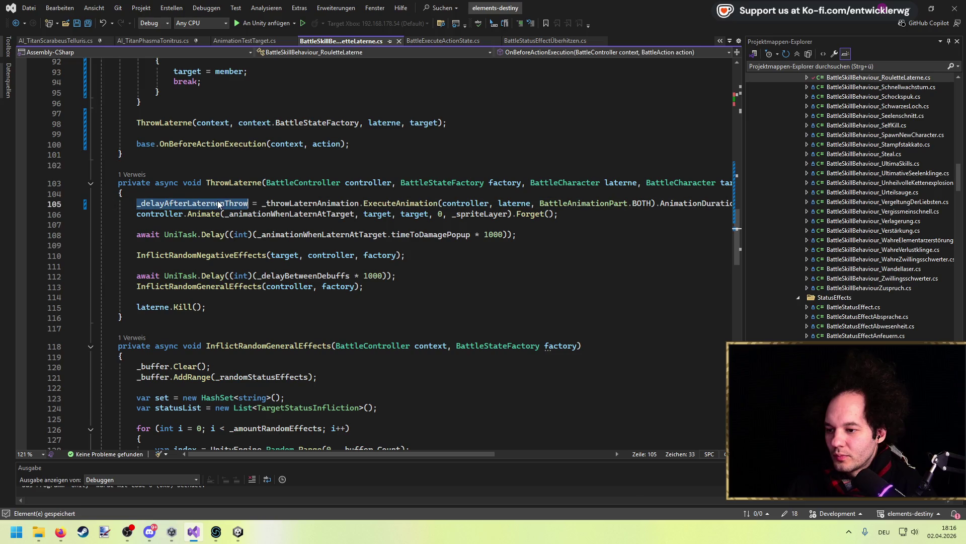
Step: Add 'await UniTask.WaitForSeconds(_delayAfterLaternenThrow);' after line 105 and save
key(End)
key(Return)
text(await _d)
key(Tab)
text(Uni)
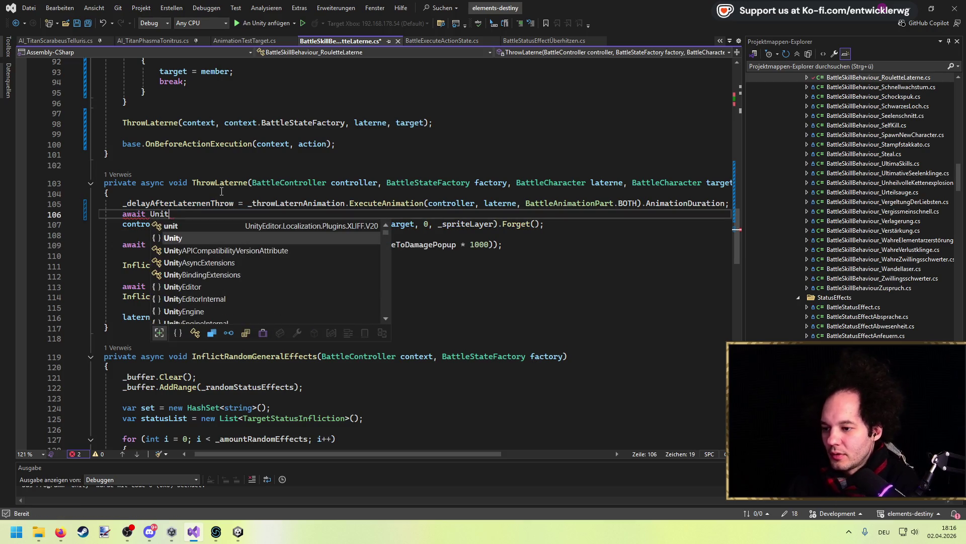
text(Task.)
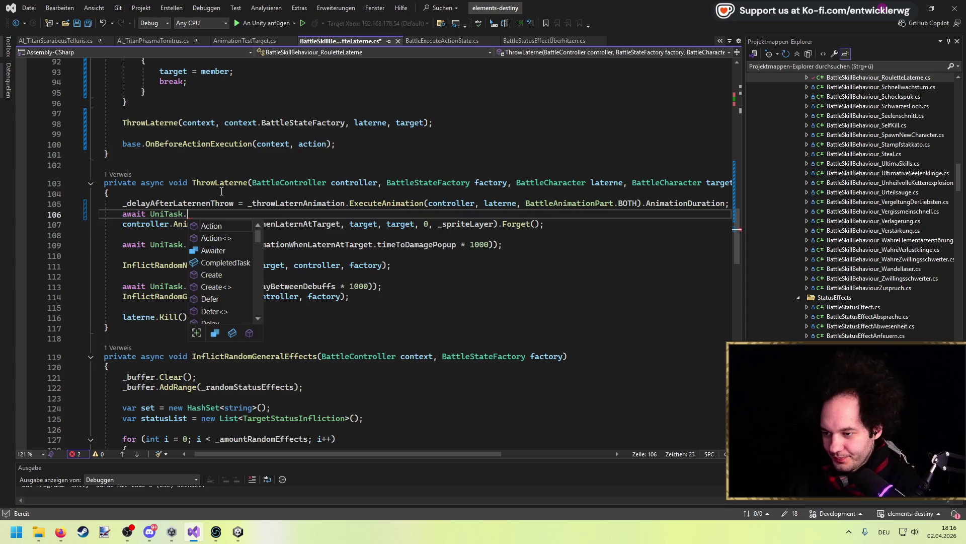
text(wai)
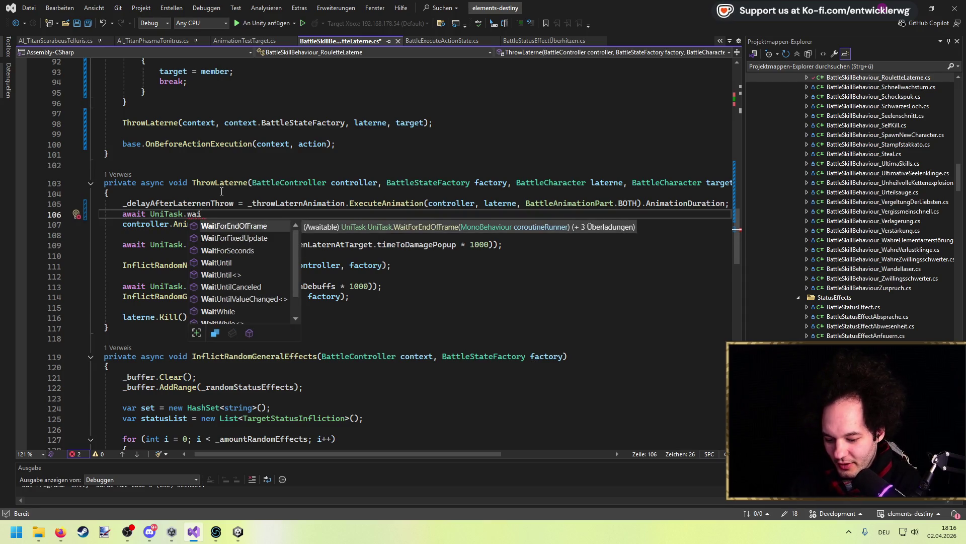
key(BackSpace)
key(BackSpace)
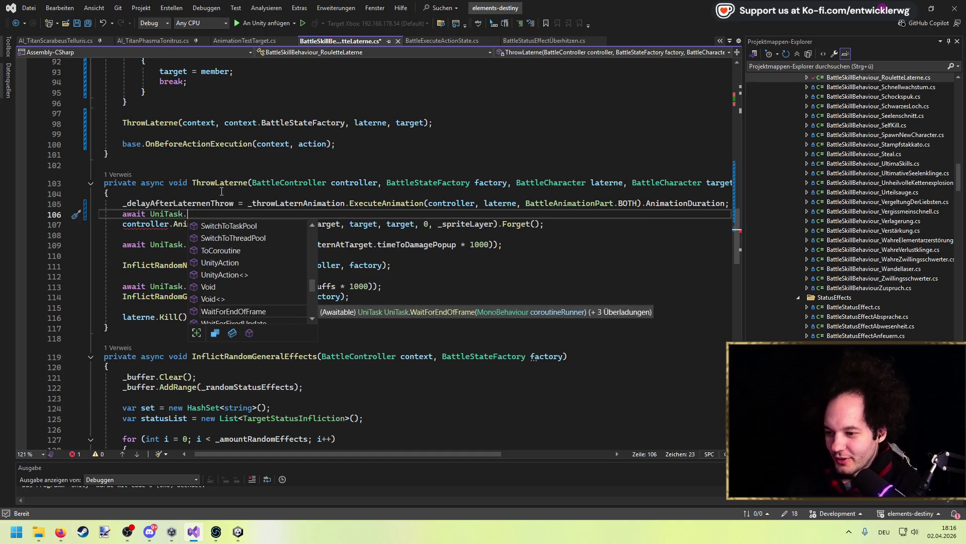
text(wait)
key(Down)
key(Down)
key(Tab)
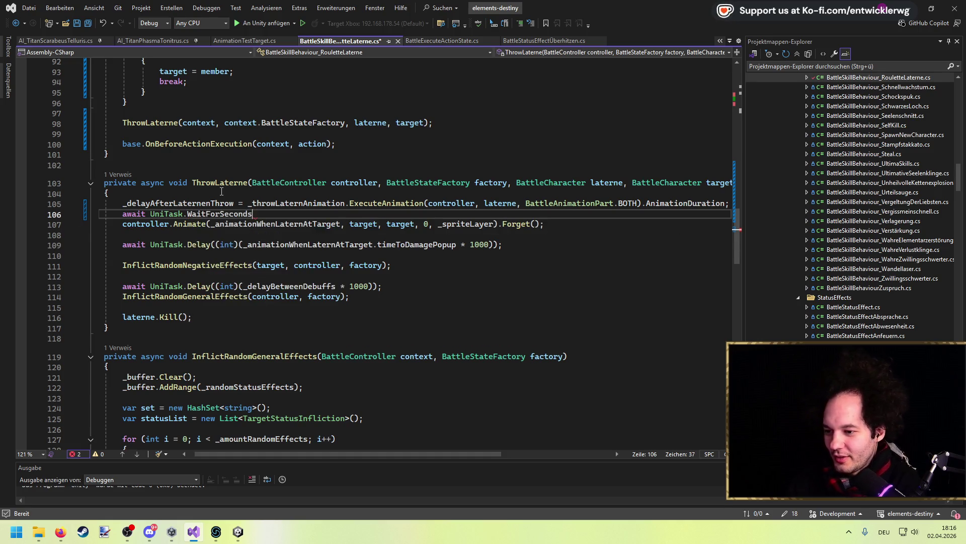
text(()
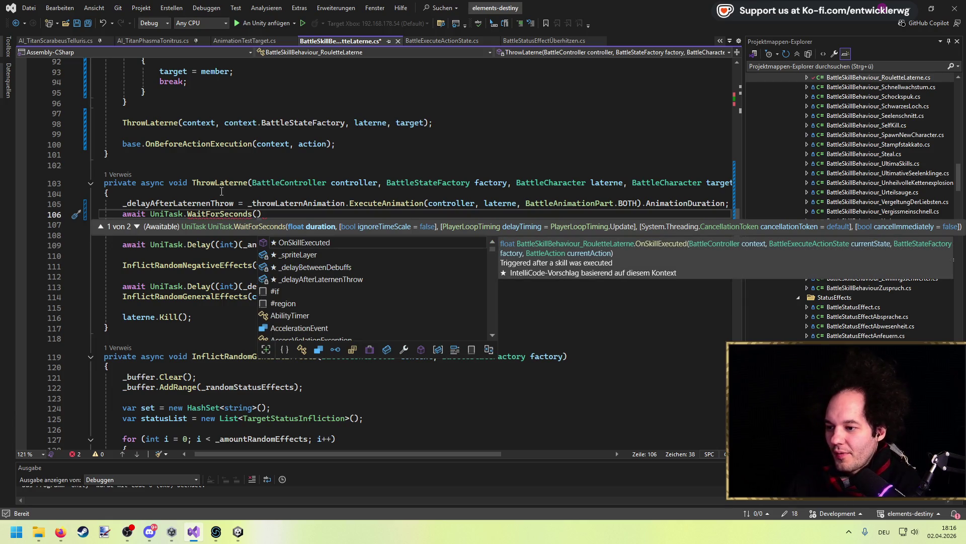
text(_delayAfterLaternenThrow.a)
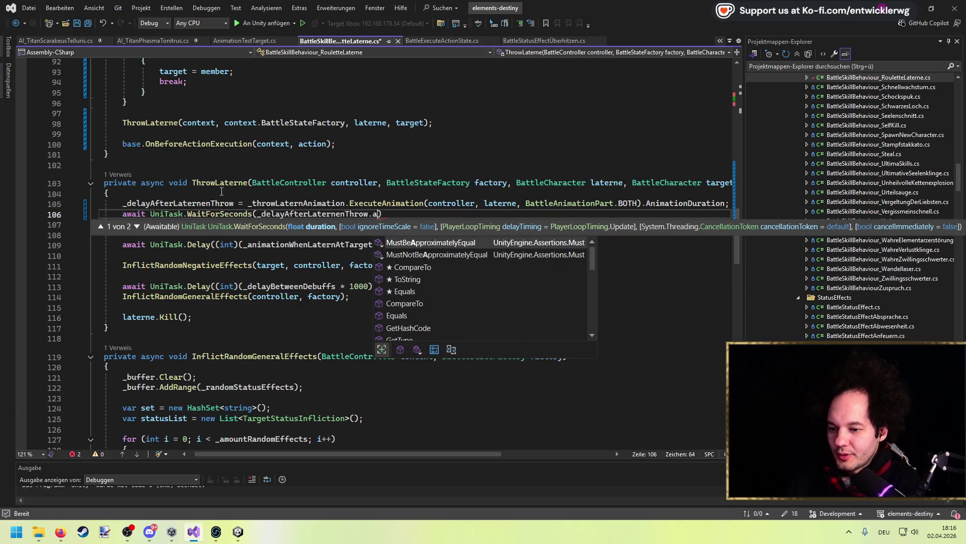
key(BackSpace)
text();)
key(ctrl+s)
Step: Remove the stray 'k' and accidental duplicate line, save, and recheck OnBeforeActionExecution
text(k)
key(ctrl+d)
key(ctrl+z)
key(BackSpace)
key(ctrl+s)
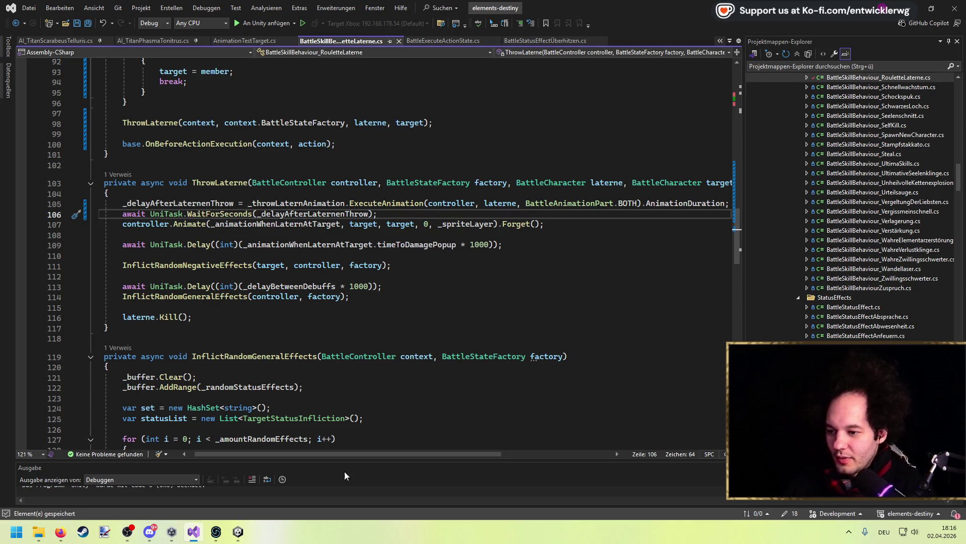
scroll(297, 274, up, 4)
key(Up)
key(Up)
key(Up)
scroll(297, 274, down, 3)
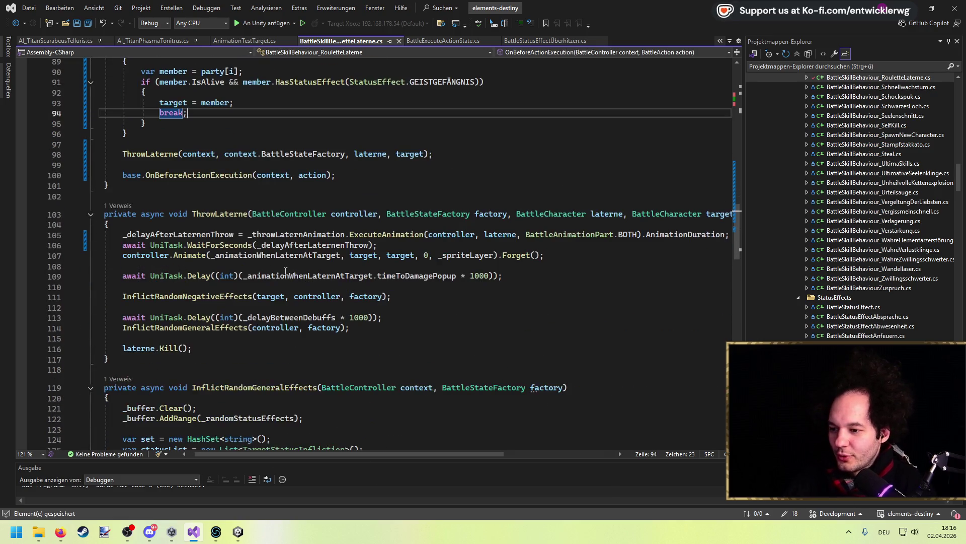
scroll(249, 261, up, 7)
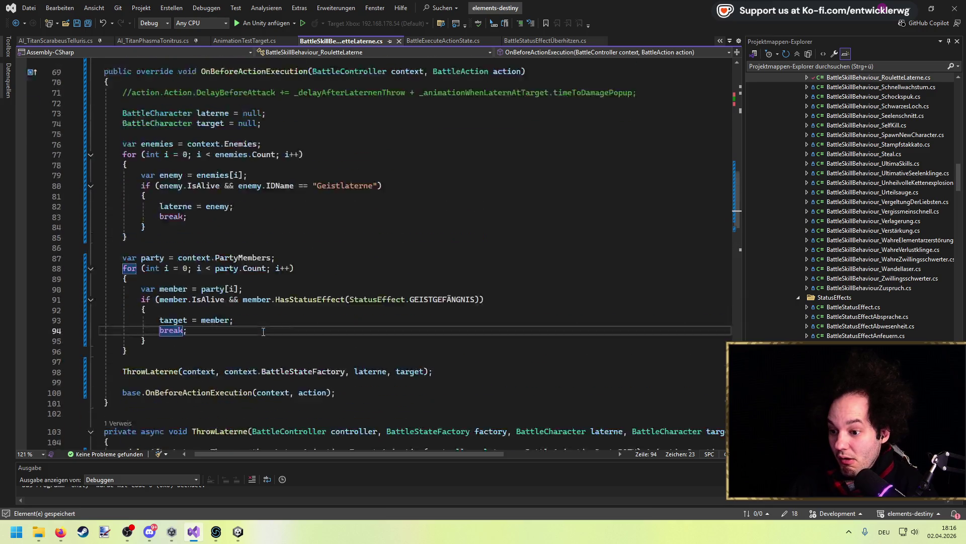
scroll(263, 332, down, 3)
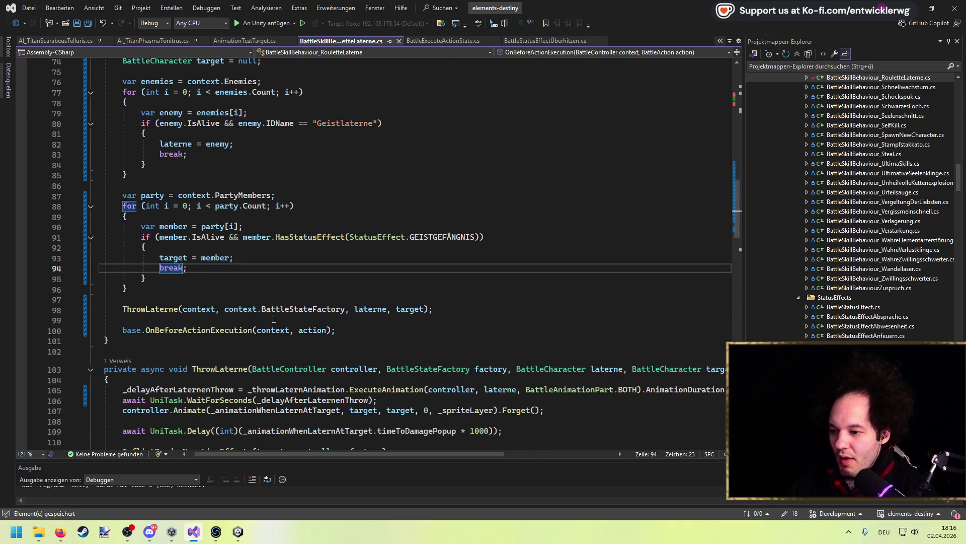
scroll(279, 325, down, 5)
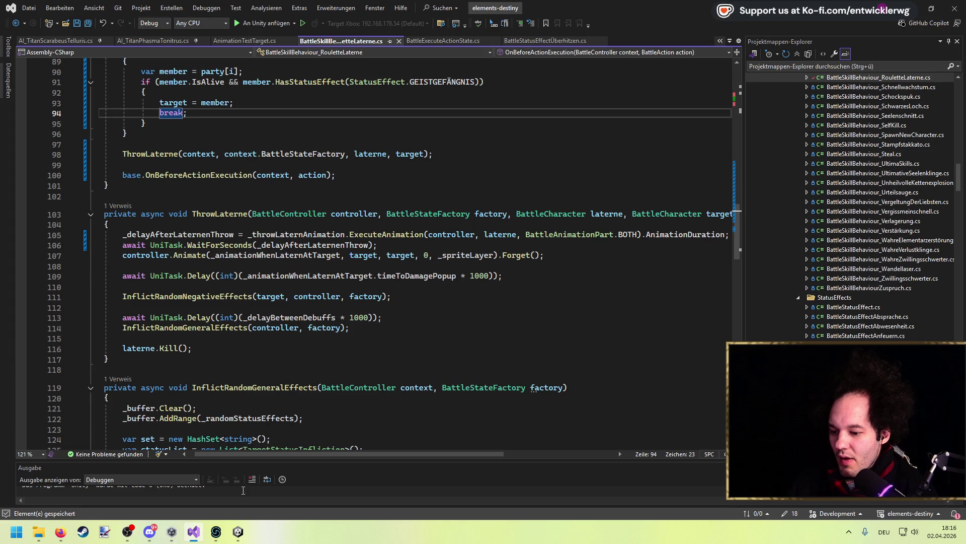
Step: Switch to Unity, let the script recompile, and enter Play mode
click(238, 532)
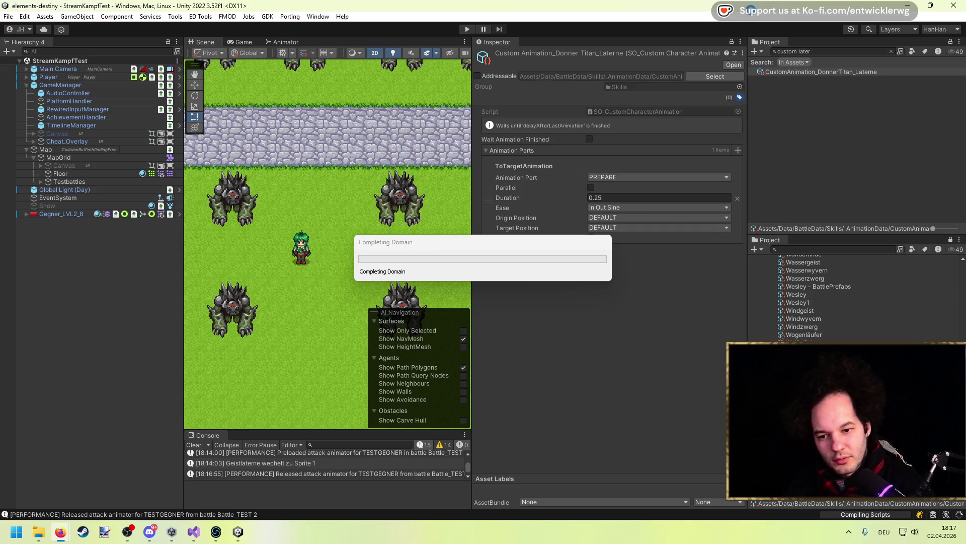
mouse_move(526, 247)
mouse_down()
mouse_move(373, 191)
mouse_move(372, 162)
mouse_up()
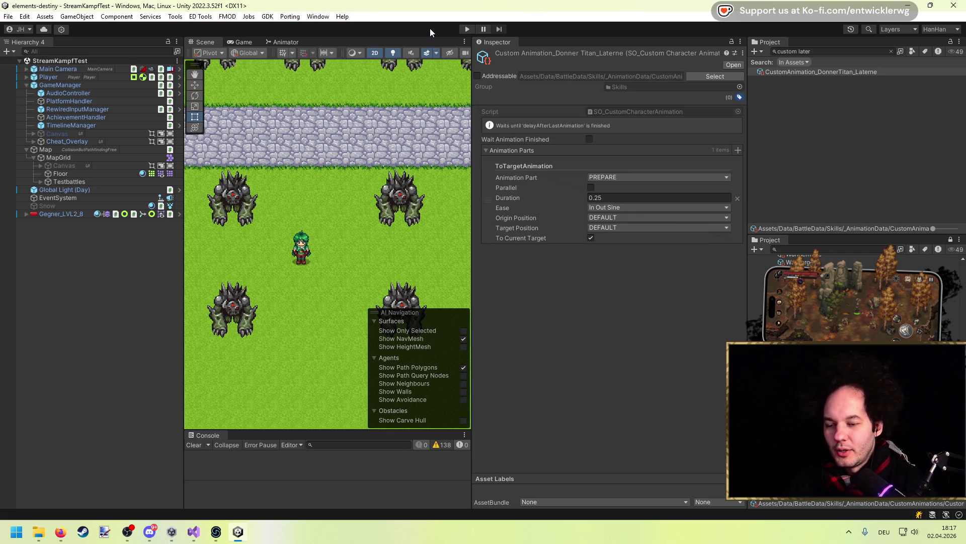
click(467, 29)
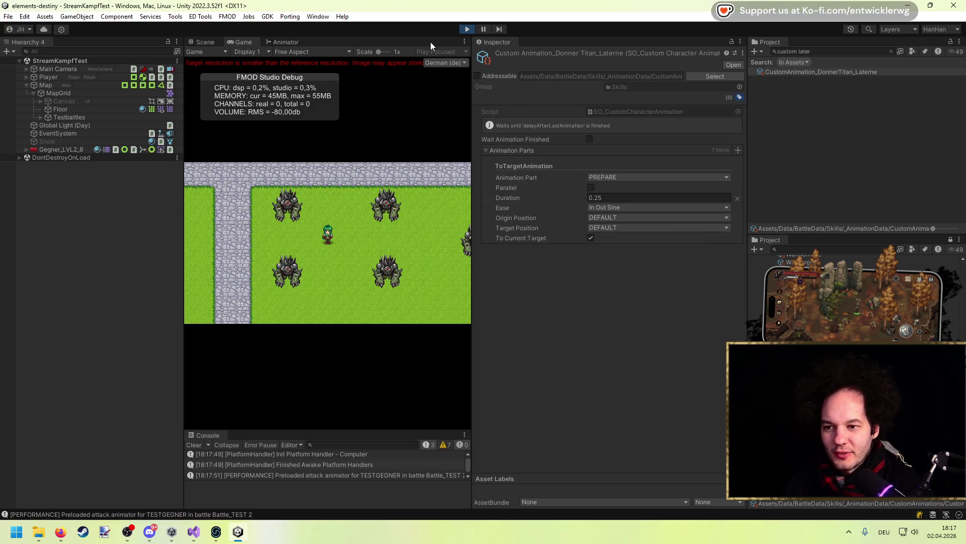
Step: Add a DelayAnimation part of duration 0.5 ahead of ToTargetAnimation
click(738, 149)
text(del)
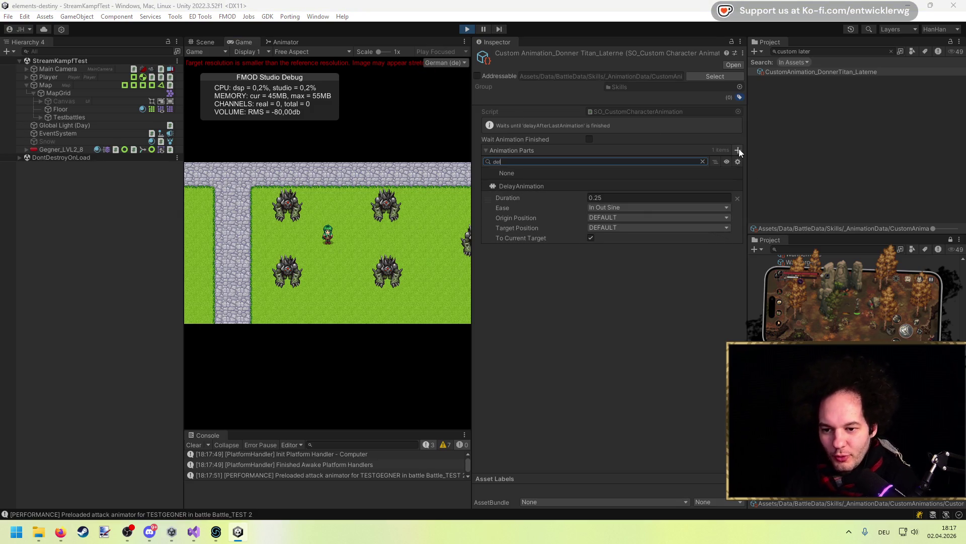
click(533, 186)
drag(486, 276, 488, 189)
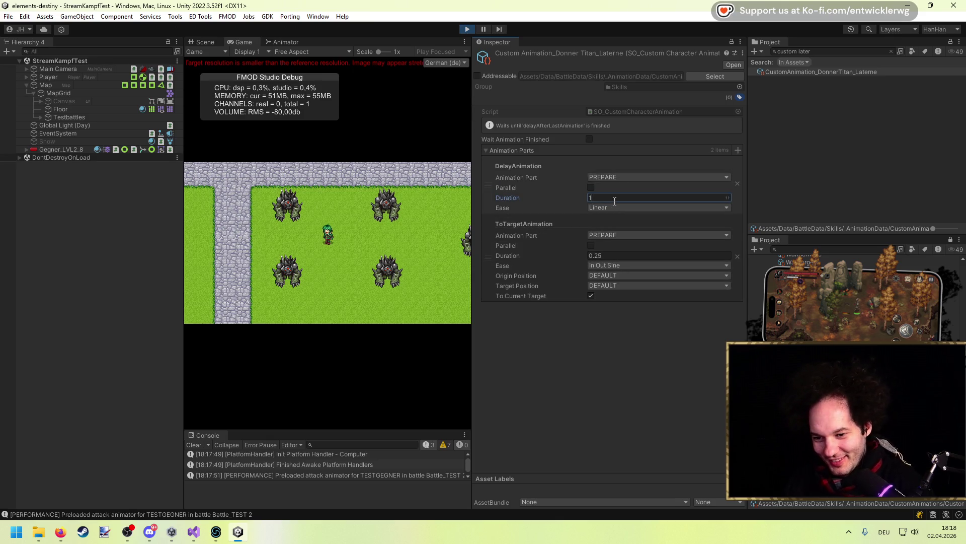
key(BackSpace)
text(0.5)
key(Return)
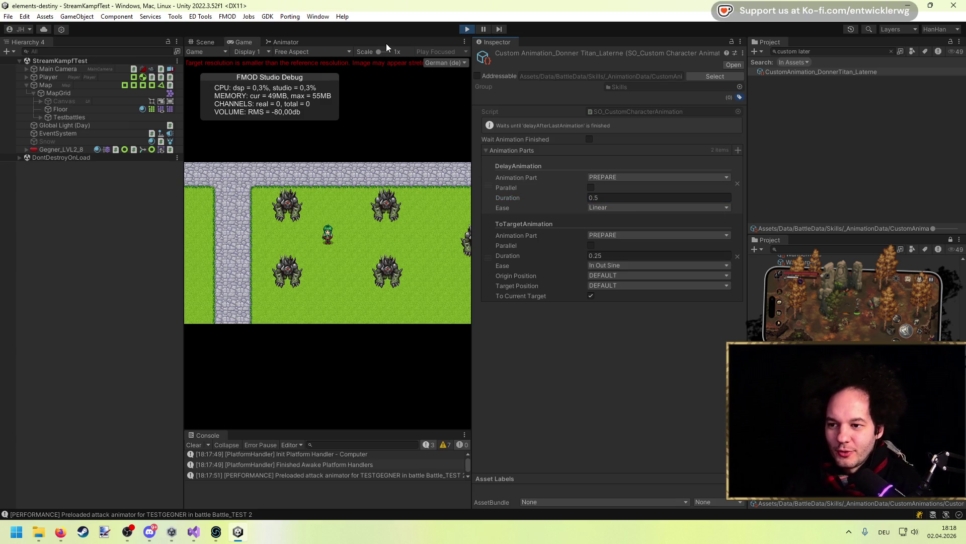
Step: Test the lantern throw, then raise the delay to 0.8 and stop play mode
key(shift+space)
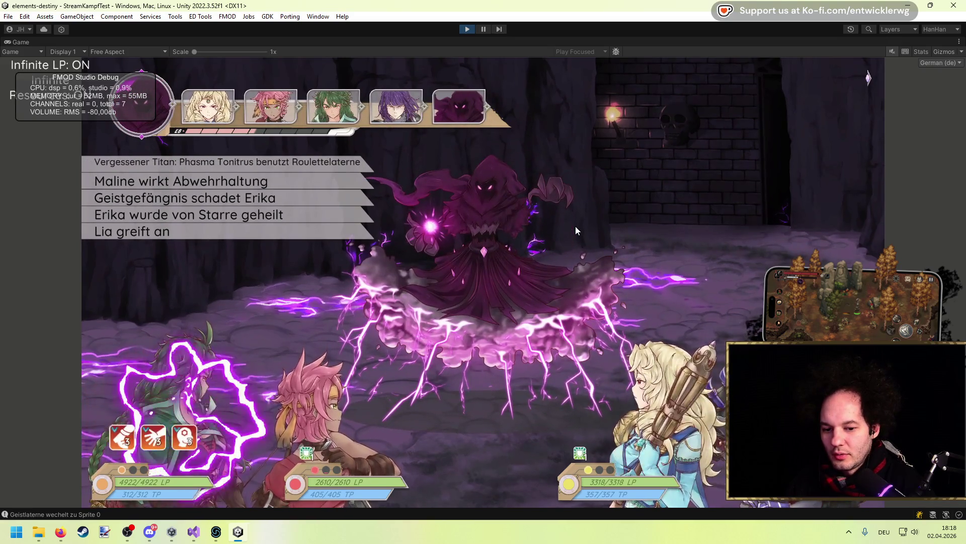
double_click(534, 38)
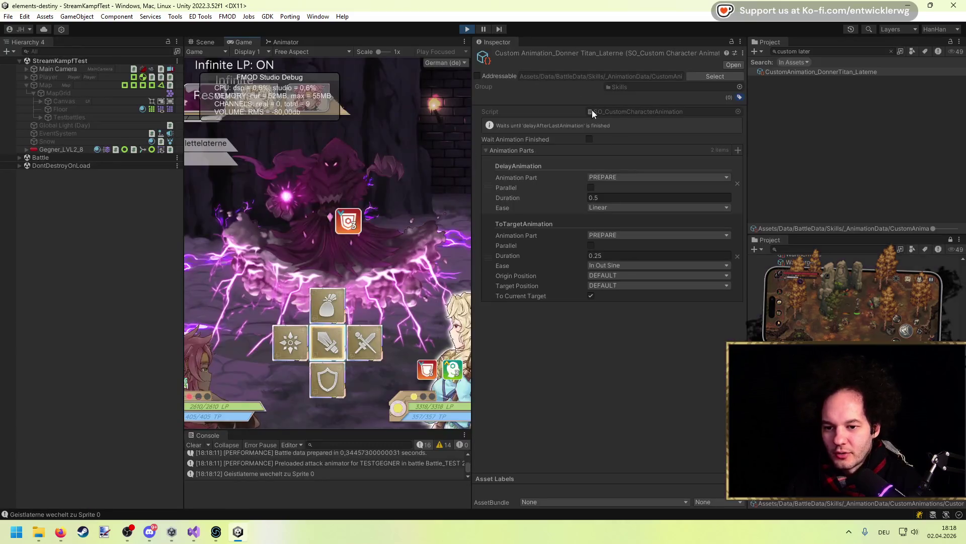
click(598, 197)
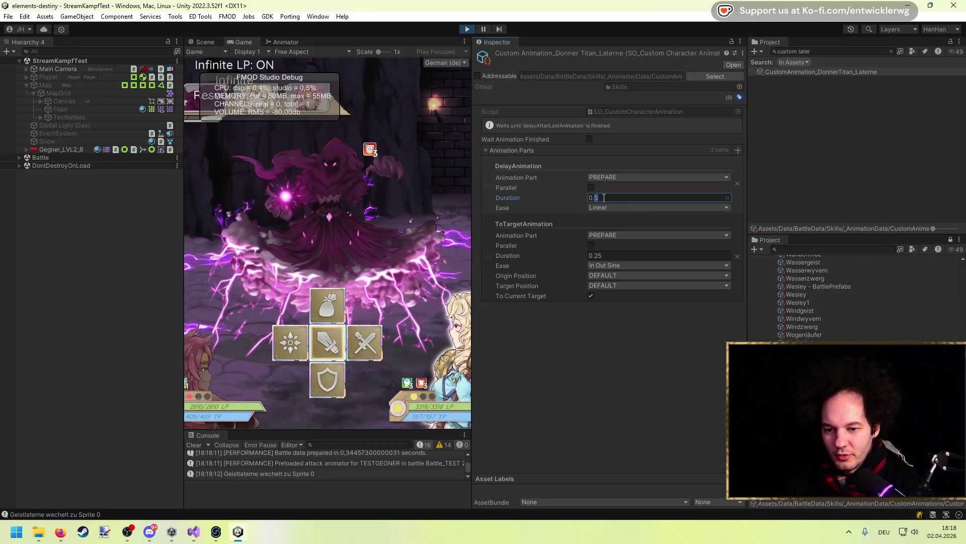
text(0.8)
key(ctrl+p)
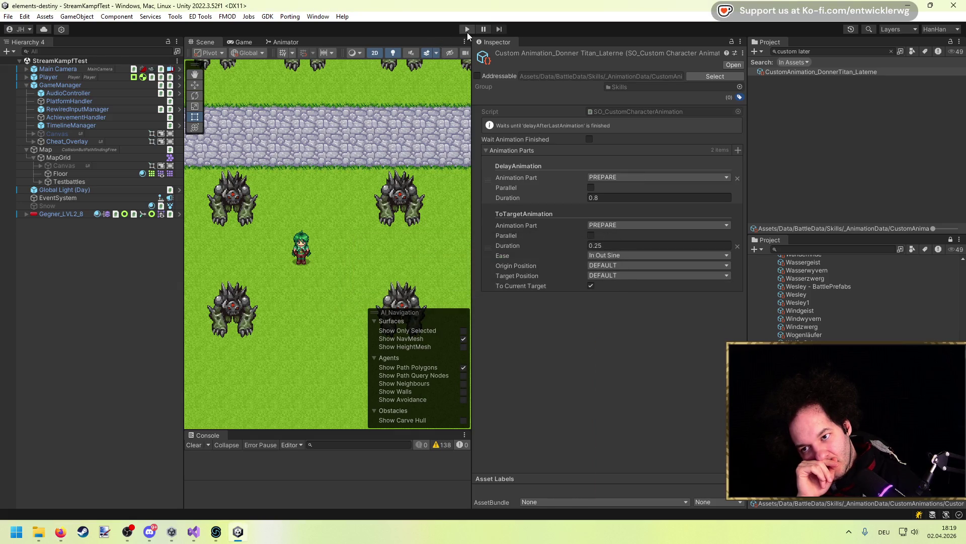
click(808, 51)
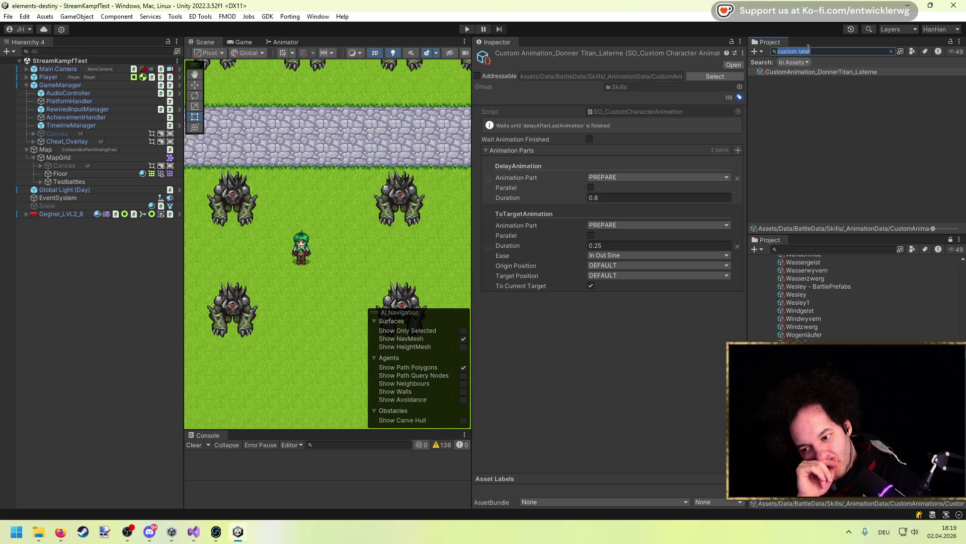
click(464, 29)
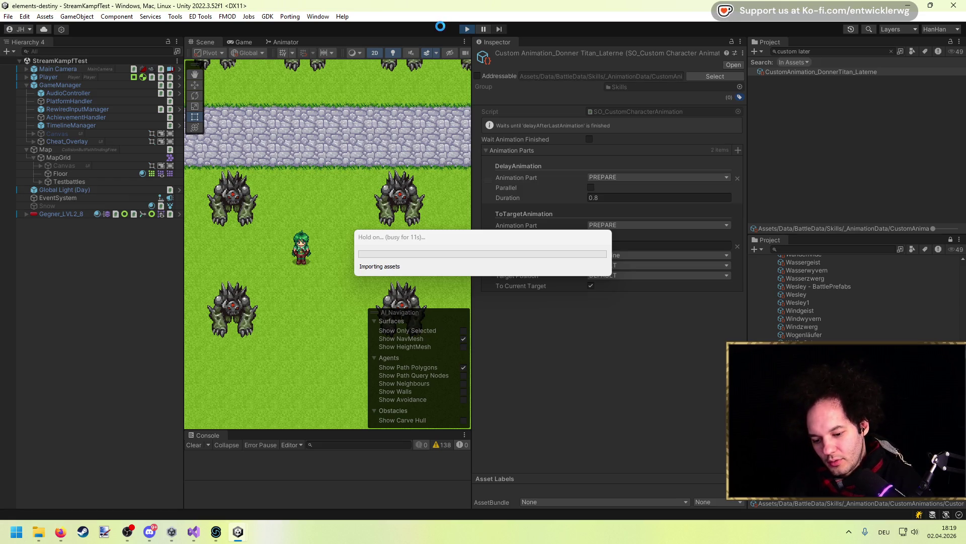
key(alt+Tab)
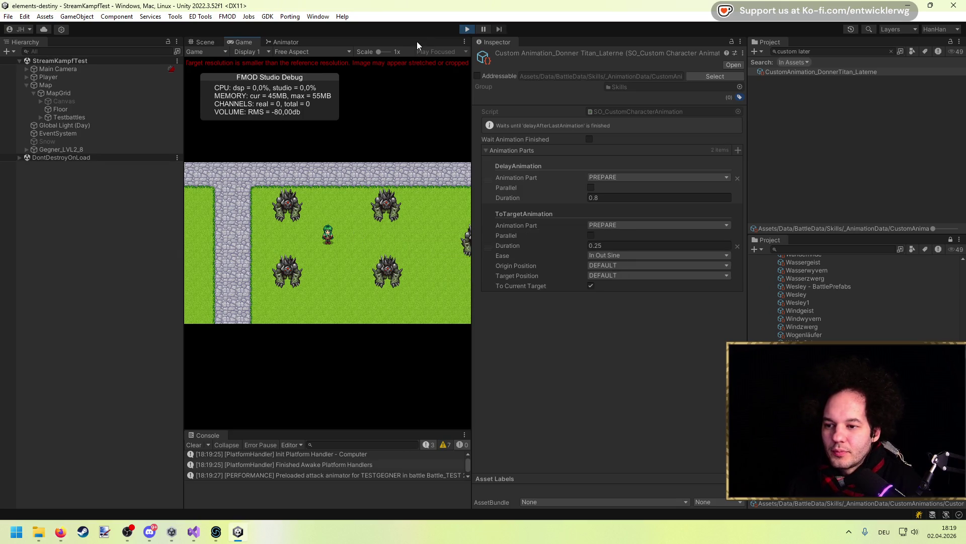
key(shift+space)
key(Right)
key(Up)
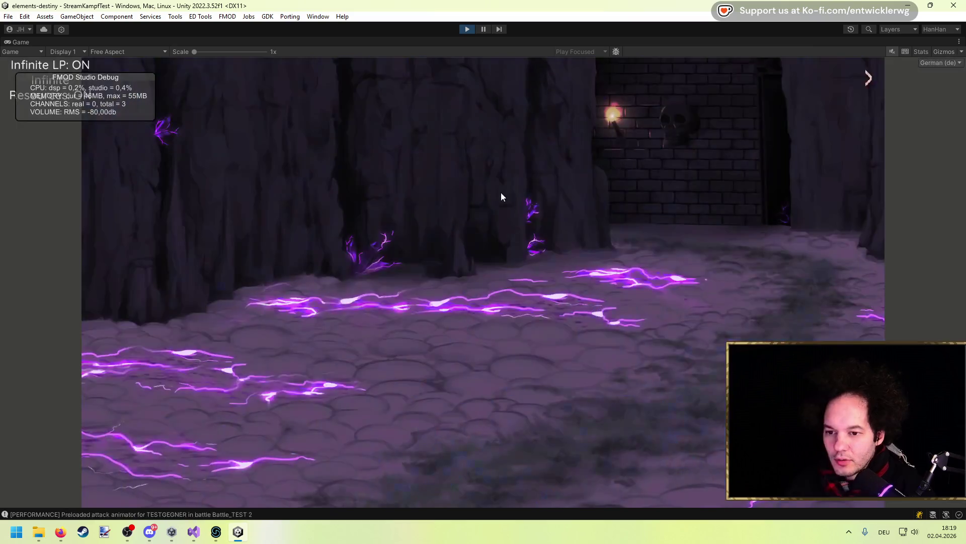
key(Down)
key(Down)
key(Down)
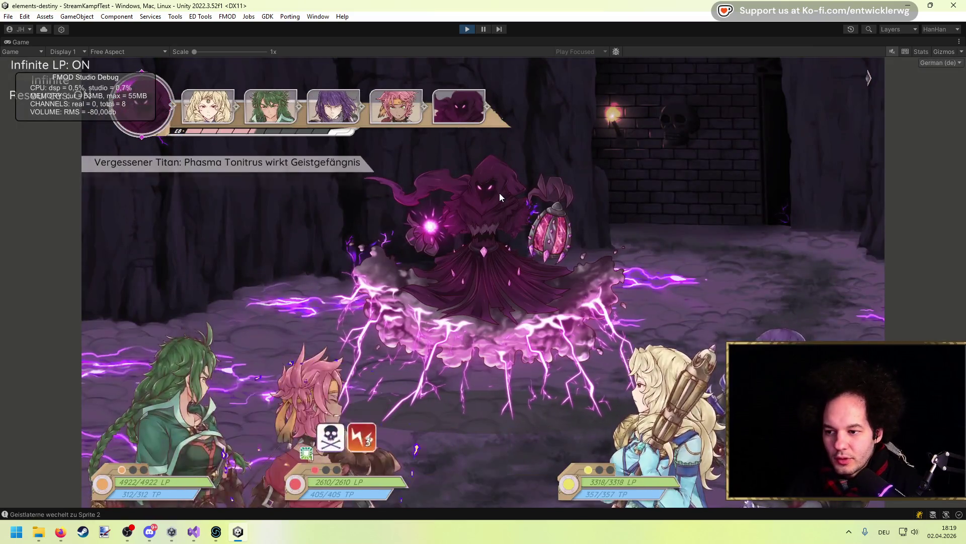
key(Down)
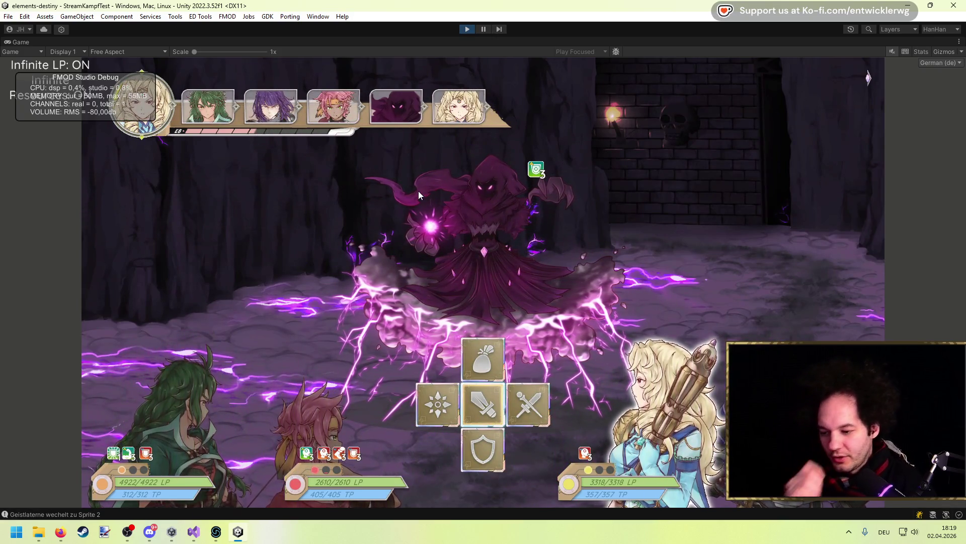
click(469, 29)
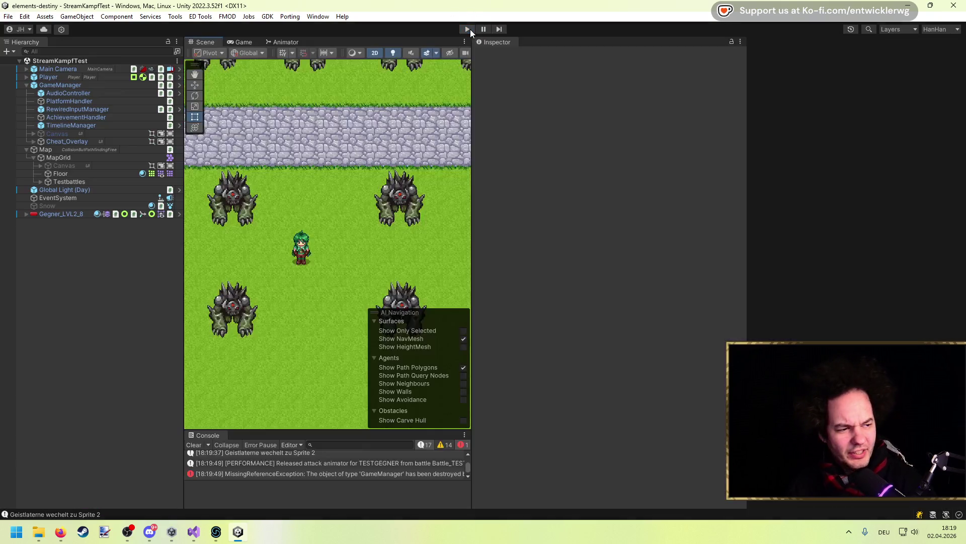
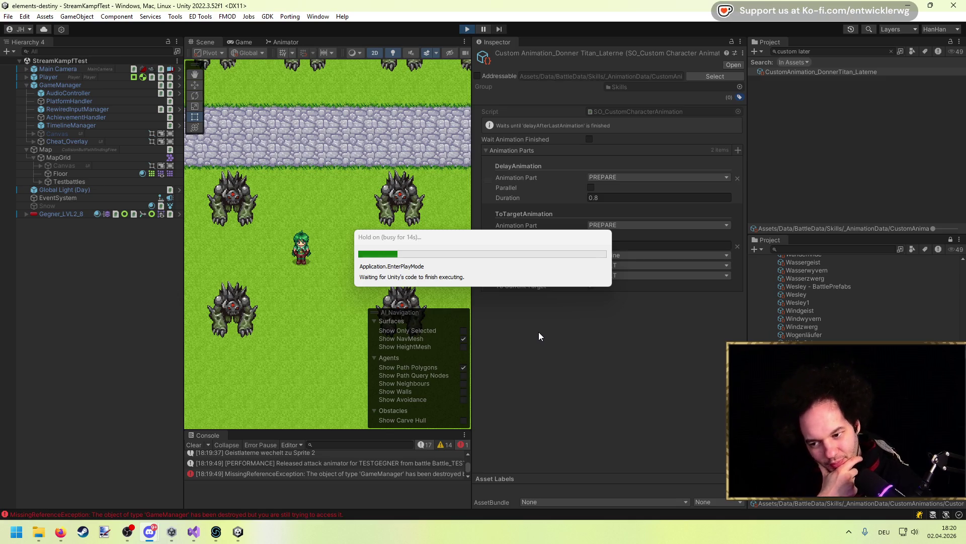
Step: Move the busy notice aside and bring Visual Studio with SO_CustomCharacterAnimation.cs to the front
mouse_move(507, 244)
mouse_down()
mouse_move(659, 337)
mouse_move(634, 344)
mouse_up()
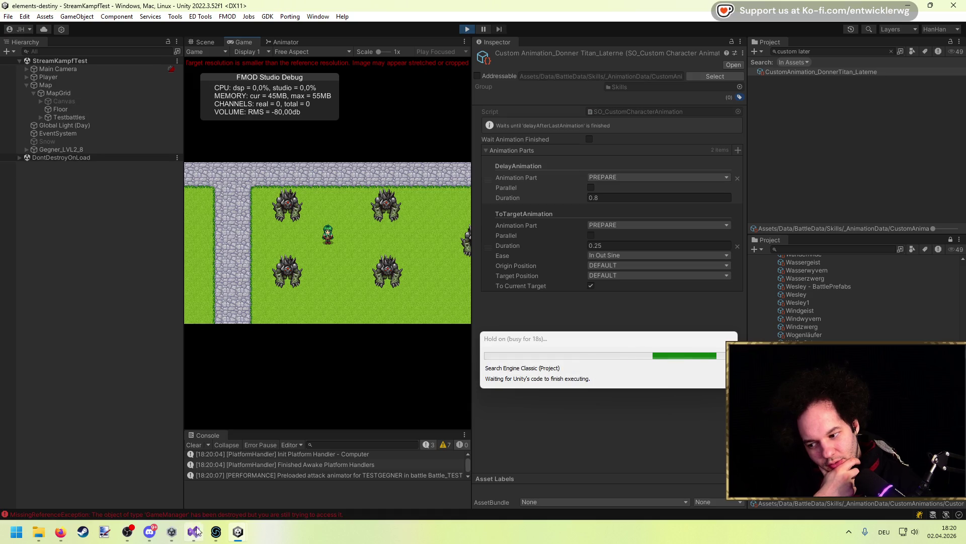
click(194, 531)
scroll(304, 277, up, 20)
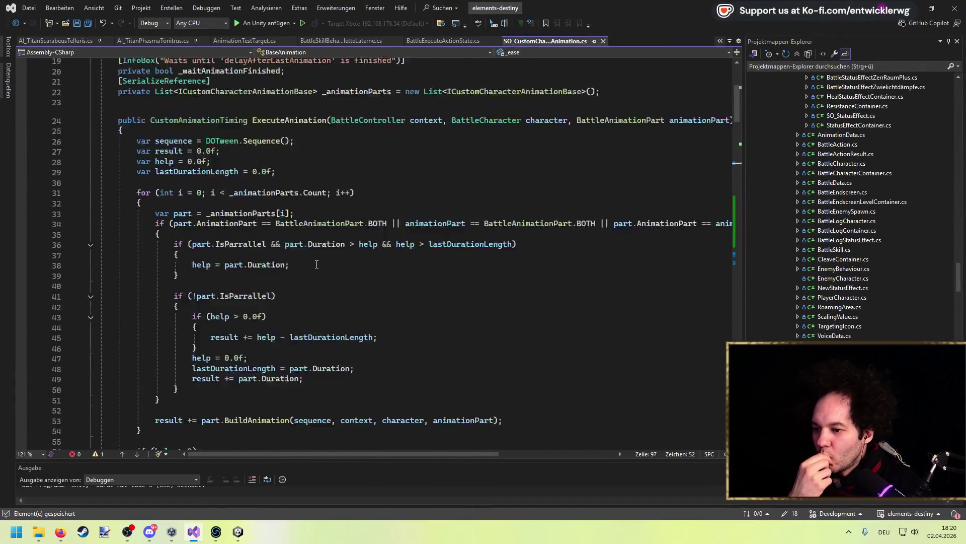
Step: Scroll down through SO_CustomCharacterAnimation.cs
scroll(316, 264, down, 20)
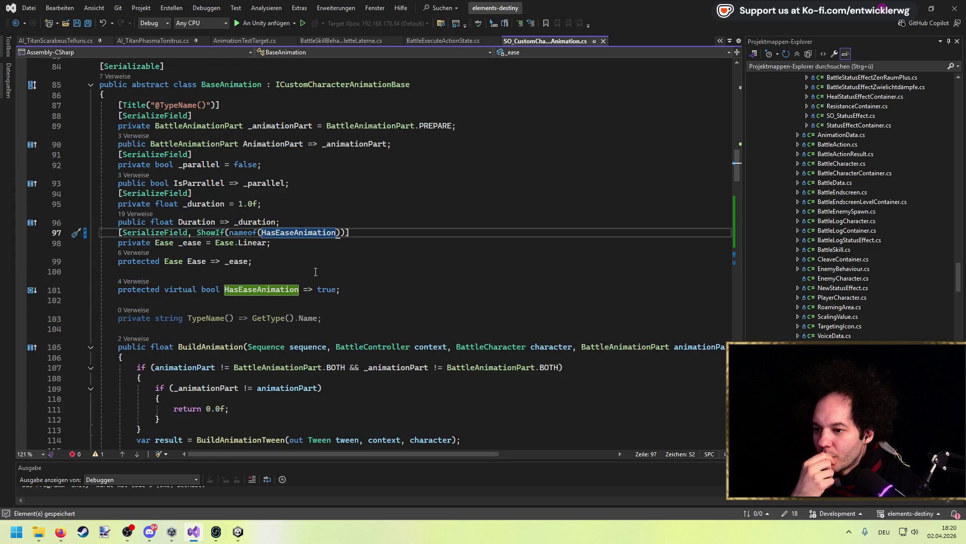
scroll(316, 272, down, 4)
scroll(315, 272, down, 17)
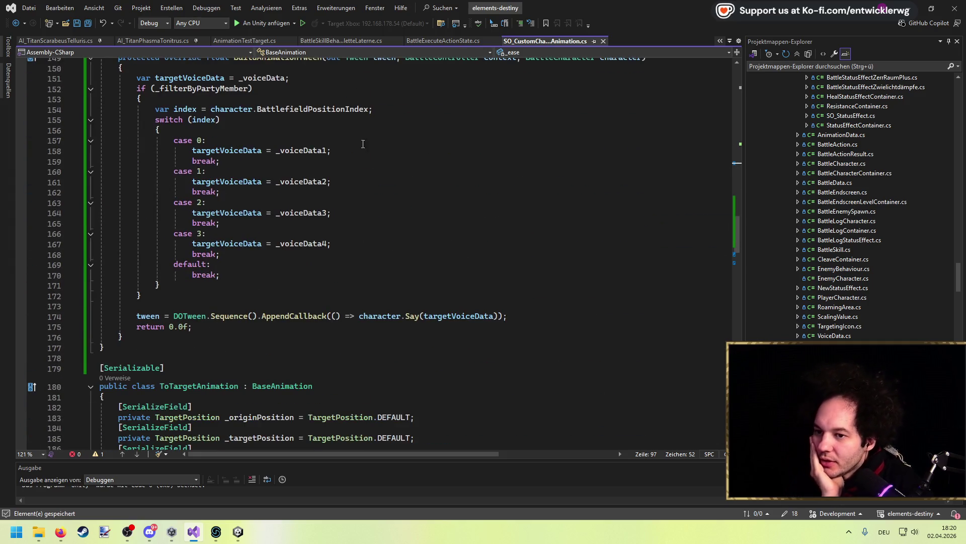
Step: Switch to AI_TitanPhasmaTonitrus.cs, review it from the top, and place the caret after OnKill
click(154, 42)
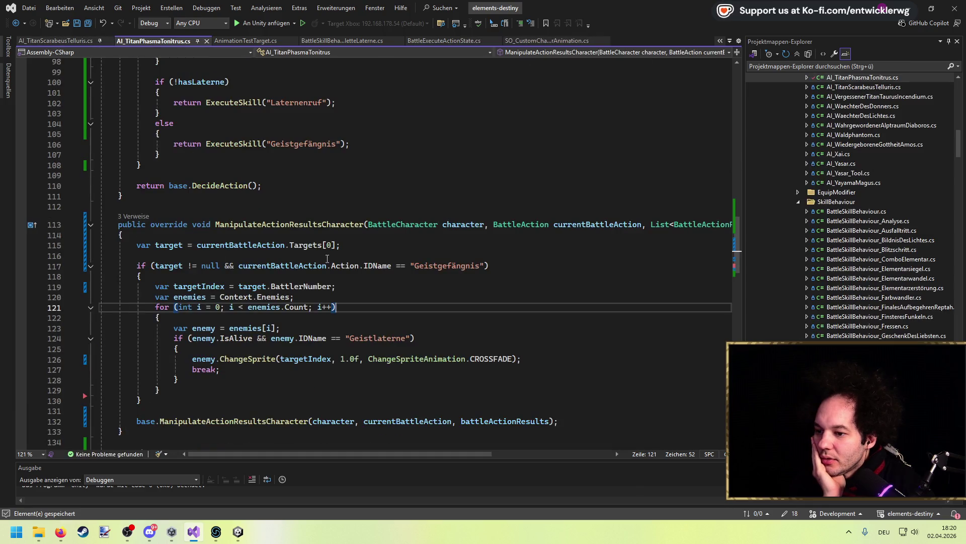
scroll(328, 259, down, 3)
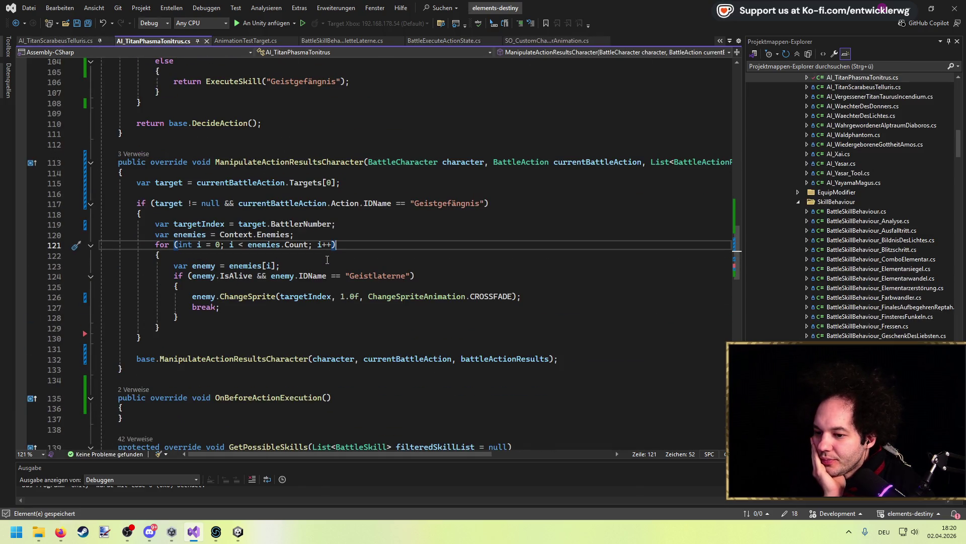
scroll(265, 181, up, 13)
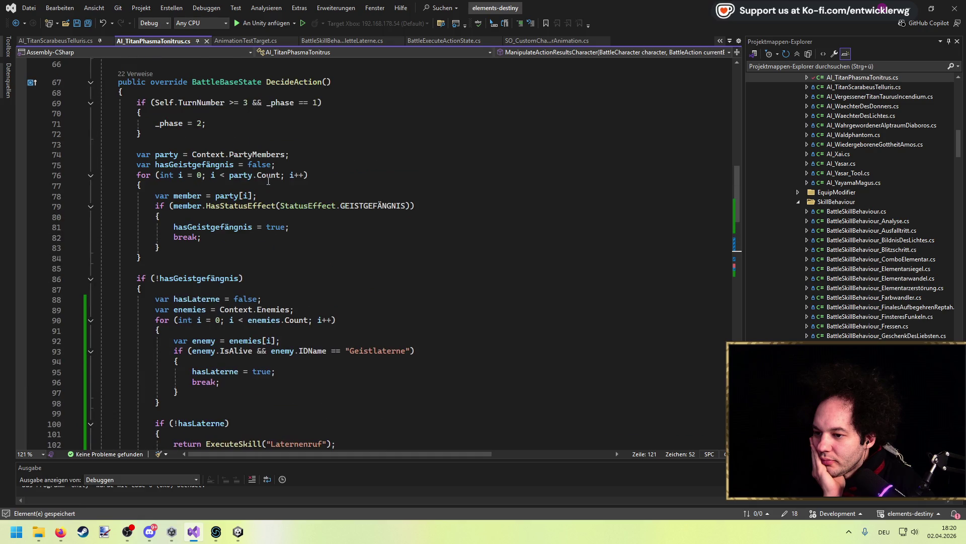
scroll(268, 183, down, 3)
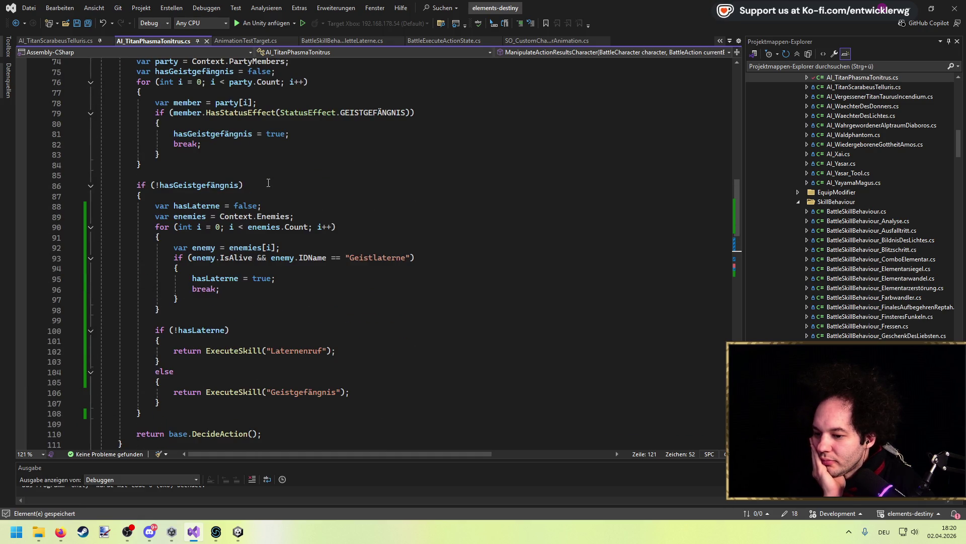
scroll(269, 183, up, 18)
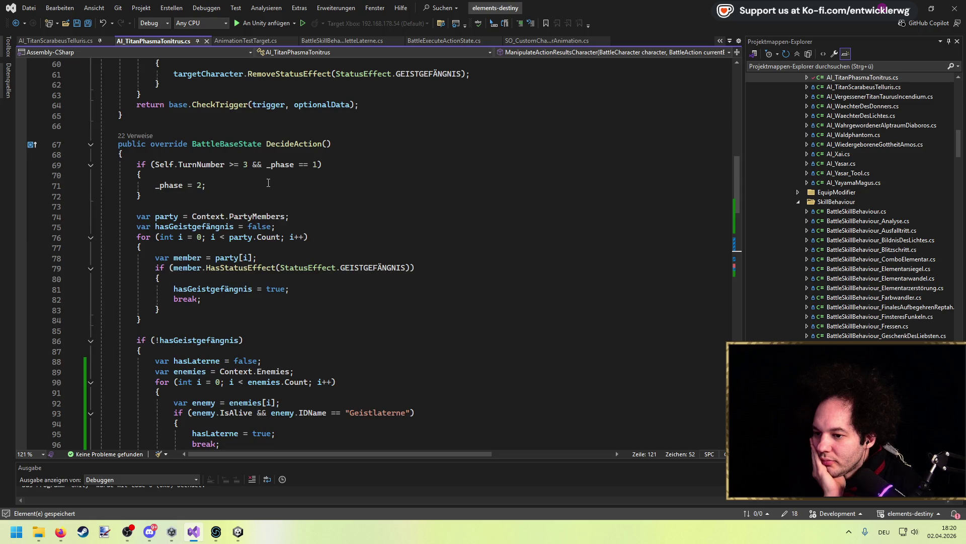
scroll(273, 184, up, 6)
scroll(273, 191, down, 20)
scroll(275, 200, down, 9)
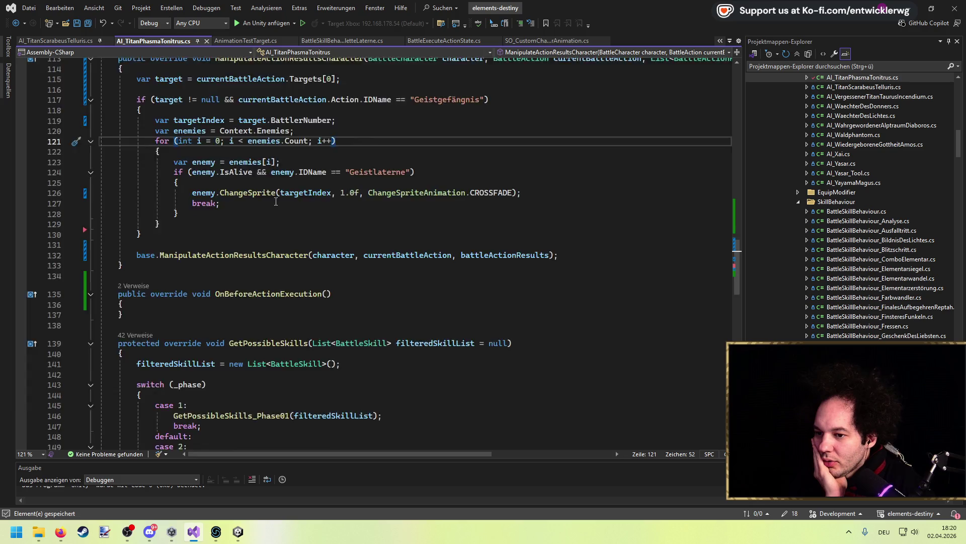
scroll(276, 201, down, 13)
mouse_move(735, 304)
mouse_down()
mouse_move(735, 317)
mouse_move(713, 129)
mouse_move(713, 158)
mouse_move(723, 74)
mouse_up()
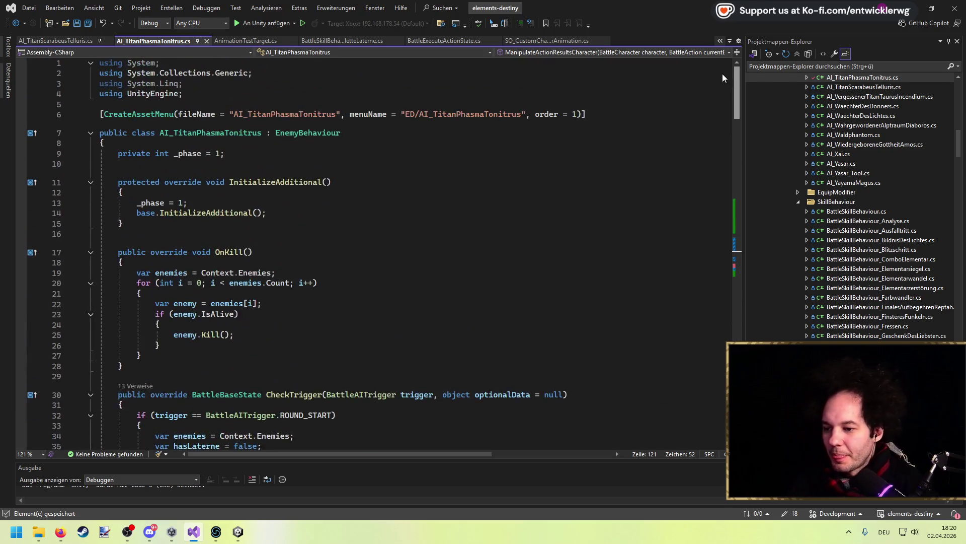
scroll(302, 252, down, 1)
click(237, 315)
key(Down)
key(Down)
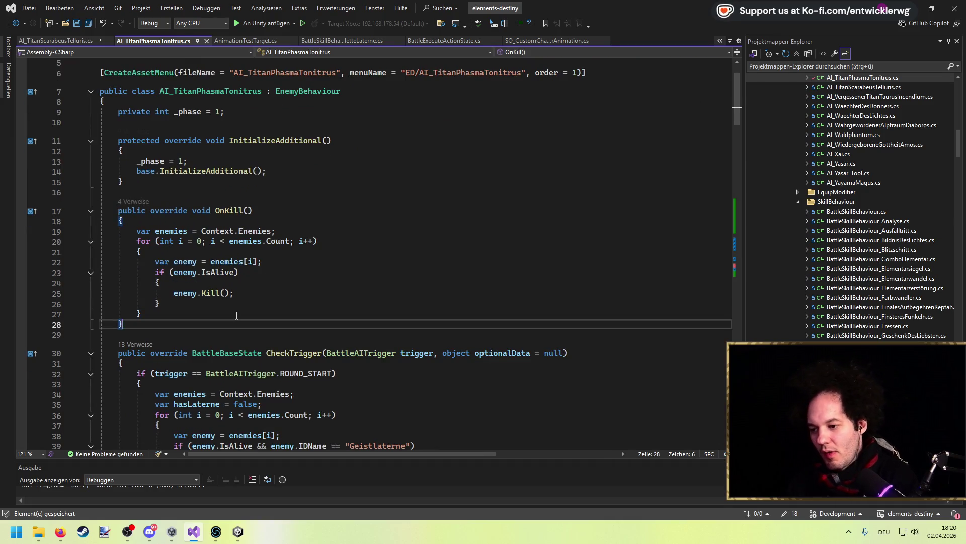
key(Return)
key(Return)
key(Up)
text(override choo)
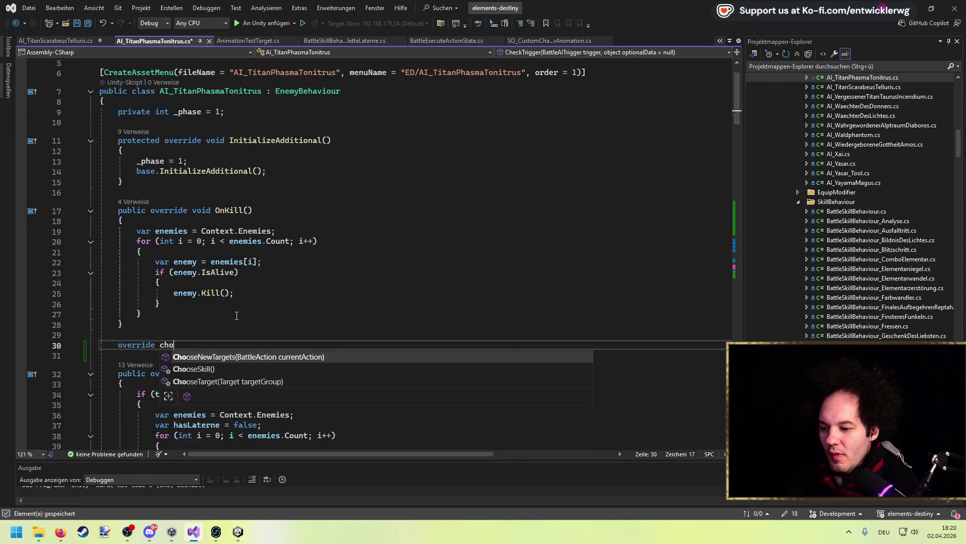
key(Down)
key(Down)
key(Return)
key(Up)
key(Return)
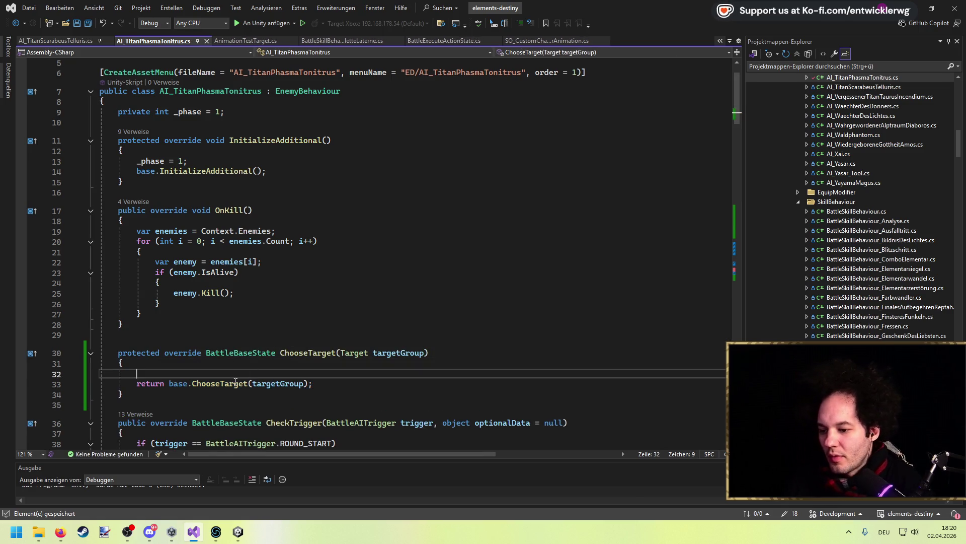
ctrl+click(235, 383)
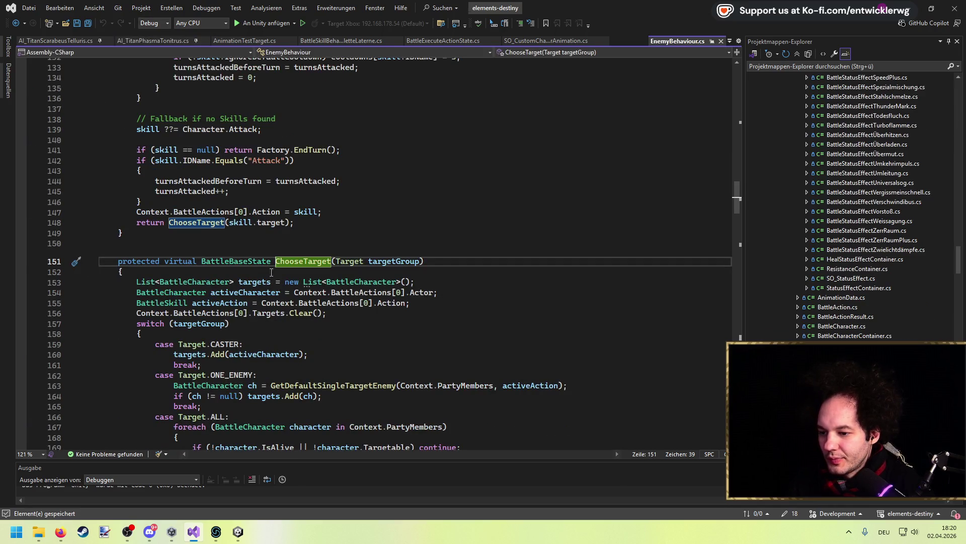
scroll(272, 272, down, 3)
click(248, 210)
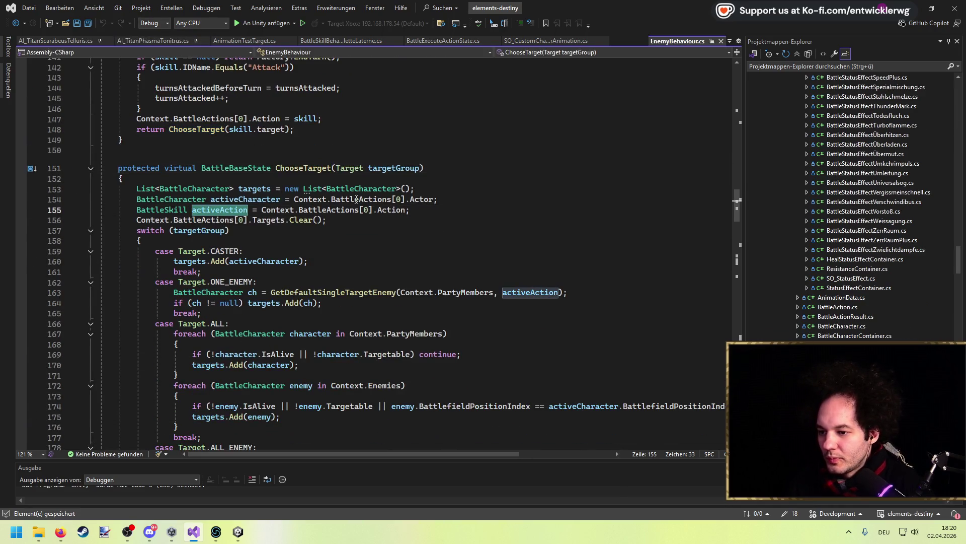
scroll(431, 246, down, 3)
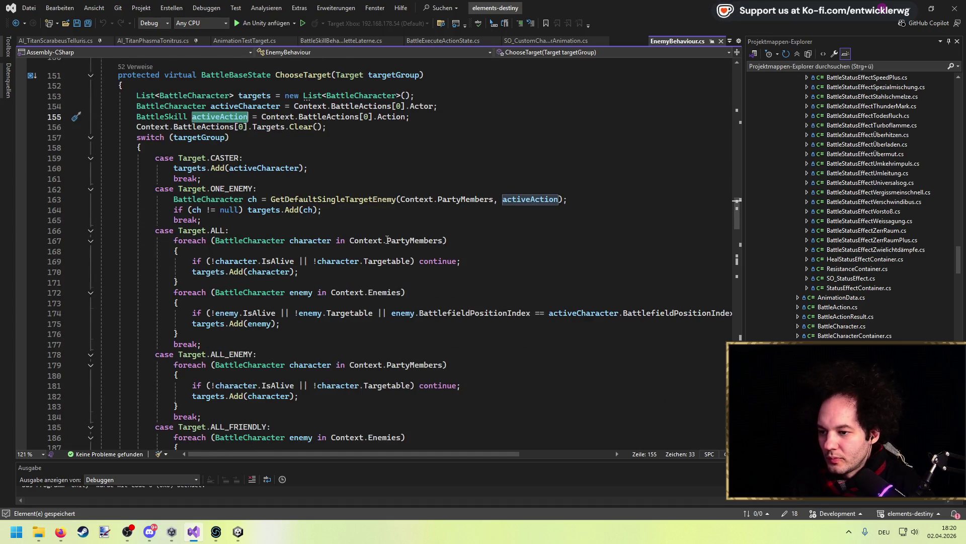
scroll(387, 240, down, 2)
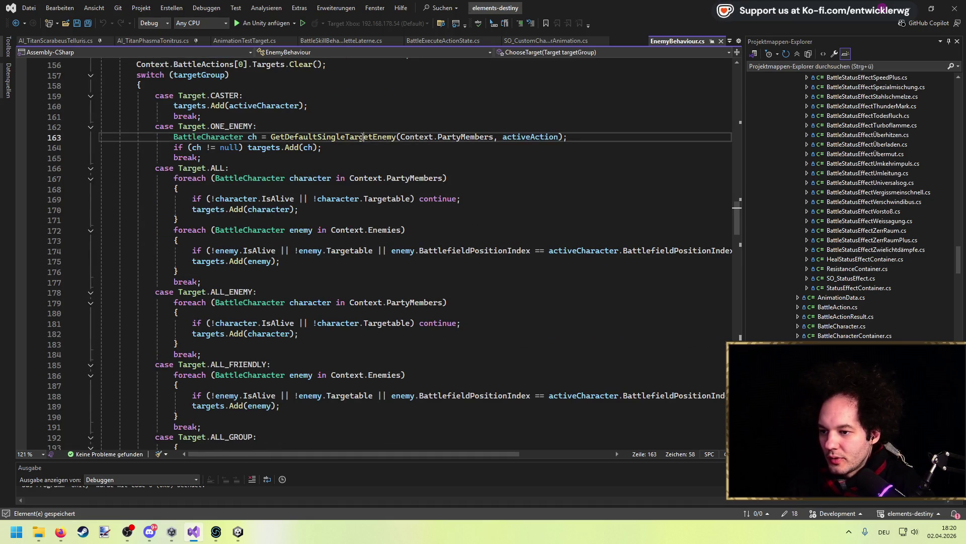
ctrl+click(332, 136)
scroll(330, 199, down, 7)
scroll(330, 200, down, 3)
scroll(330, 200, up, 7)
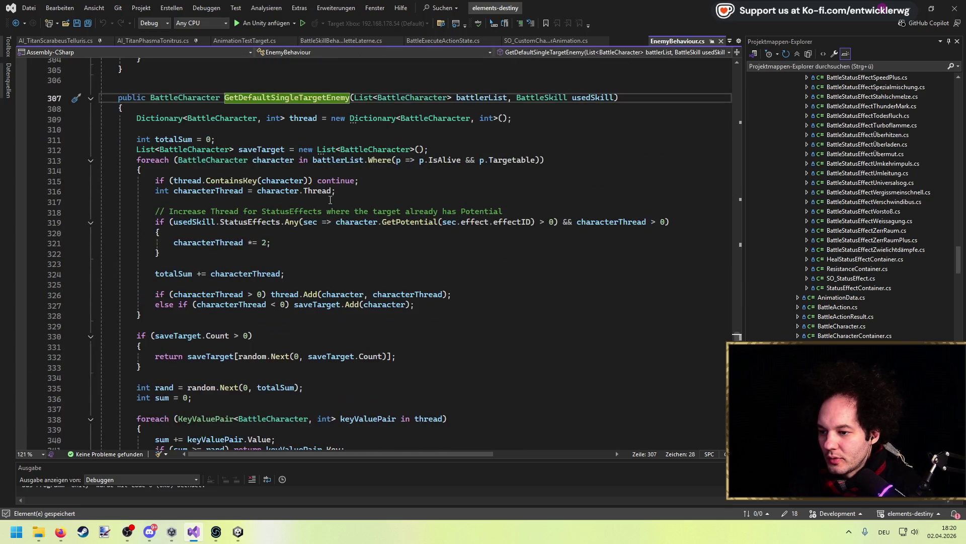
click(15, 23)
click(15, 23)
scroll(184, 253, down, 2)
mouse_move(123, 332)
mouse_down()
mouse_move(103, 291)
mouse_move(140, 260)
mouse_up()
key(Delete)
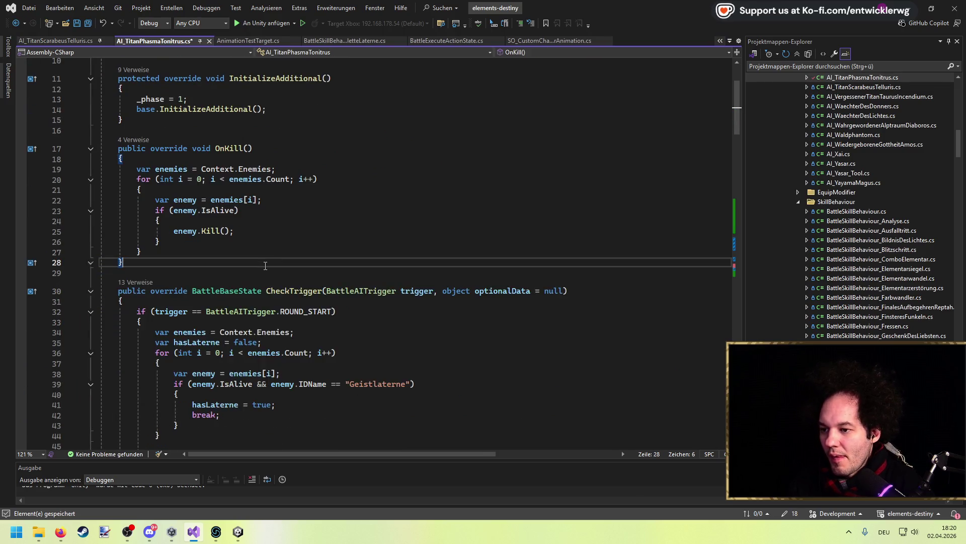
scroll(226, 260, down, 5)
double_click(204, 260)
scroll(273, 265, down, 6)
scroll(273, 266, down, 6)
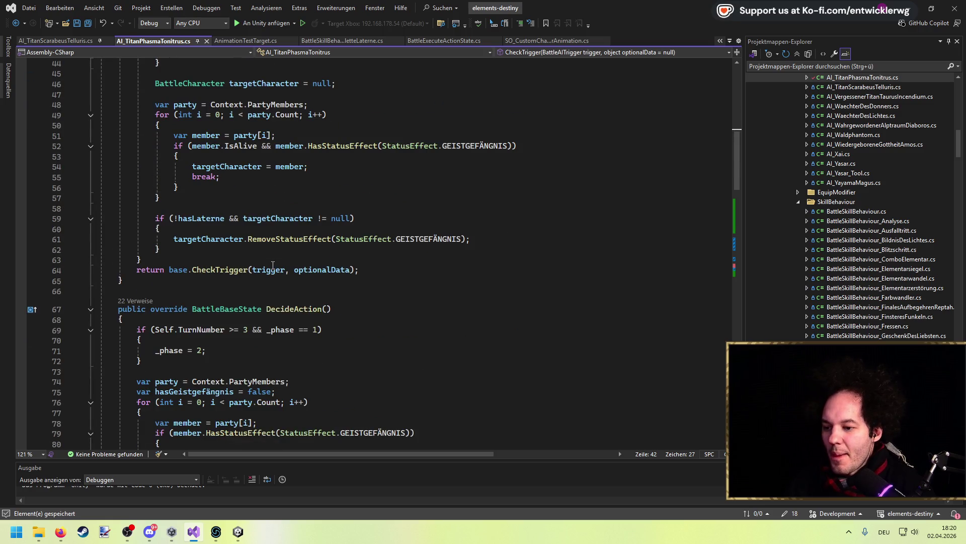
scroll(273, 265, up, 13)
scroll(273, 265, down, 9)
click(225, 247)
Step: Add a ChooseTarget override stub after CheckTrigger returning base.ChooseTarget(targetGroup)
key(Return)
key(Return)
text(overri)
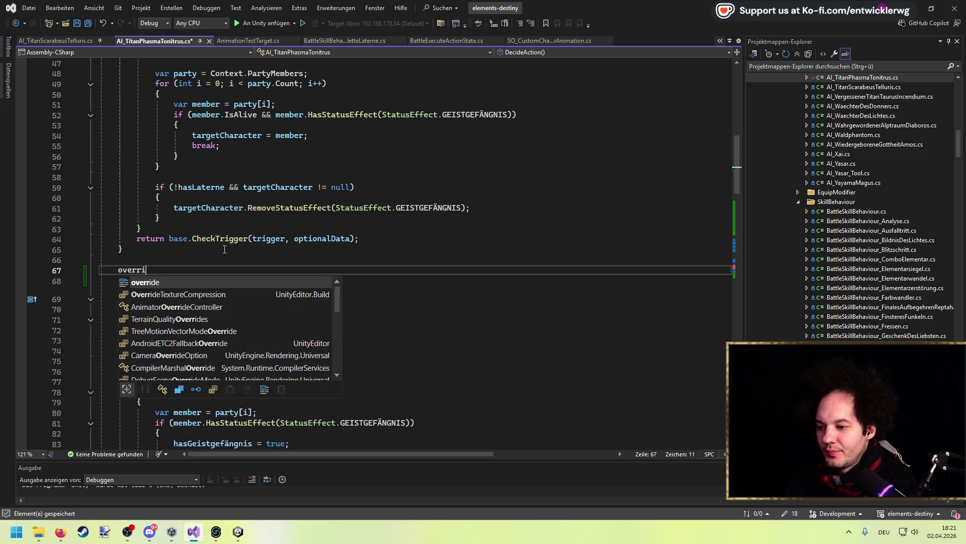
text(de cho)
key(Tab)
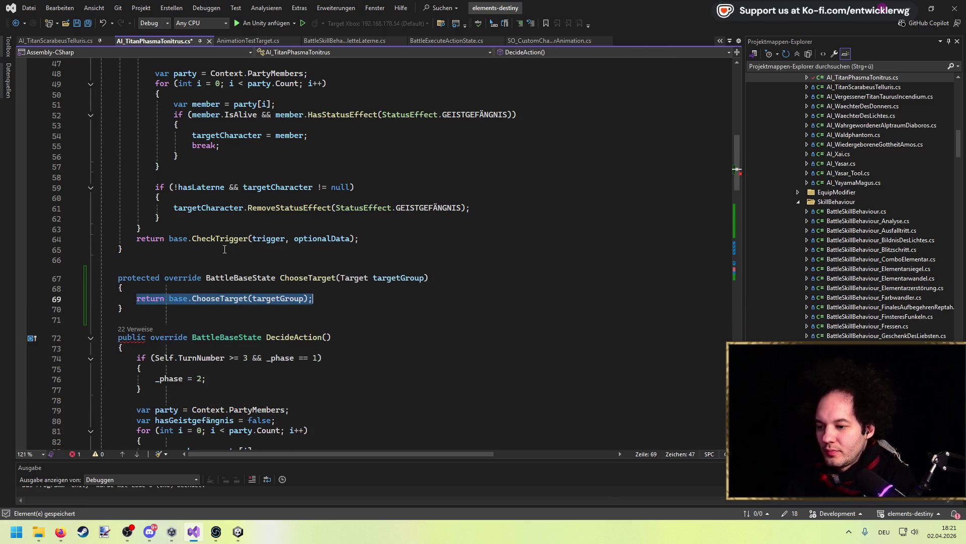
key(Home)
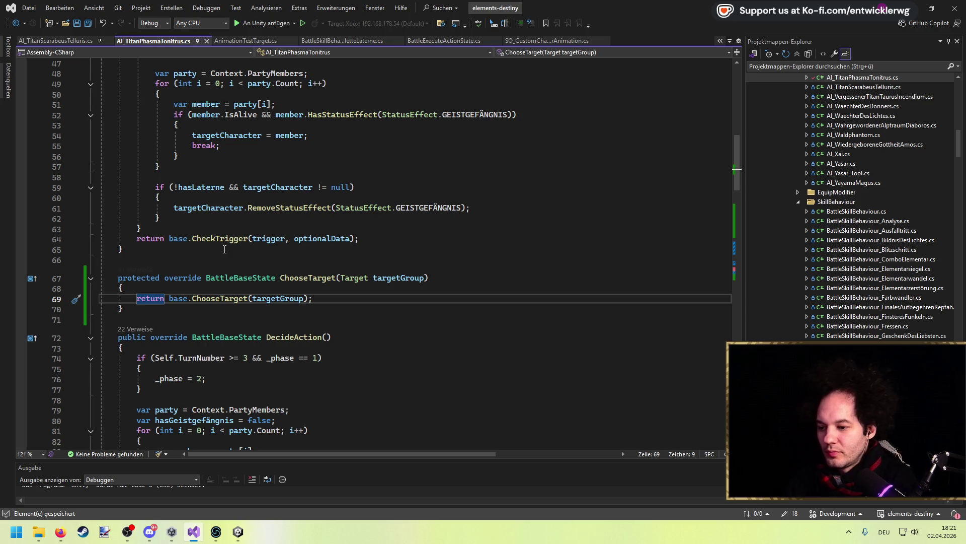
Step: Inspect the base ChooseTarget definition in EnemyBehaviour.cs, then return to the override
key(ctrl+Right)
key(ctrl+Right)
key(ctrl+Right)
key(F12)
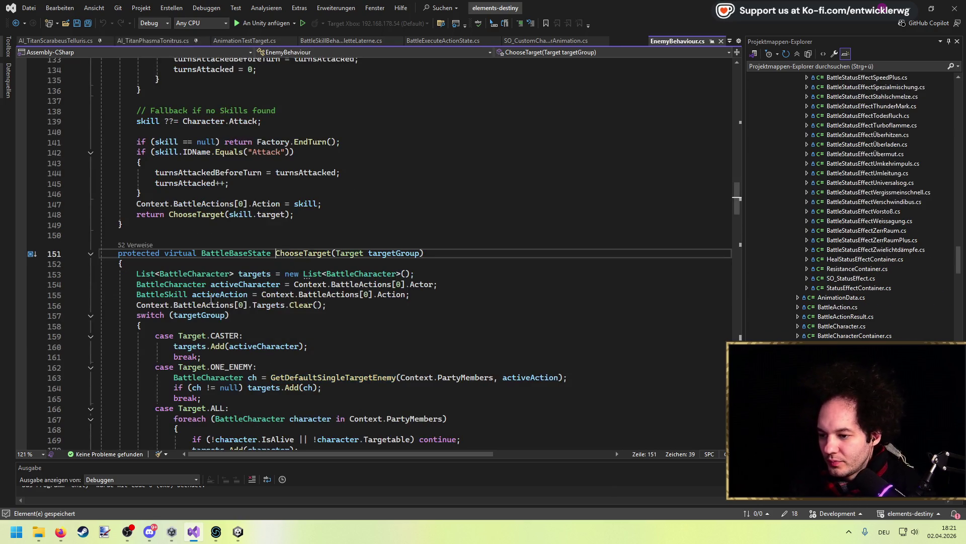
scroll(231, 252, up, 5)
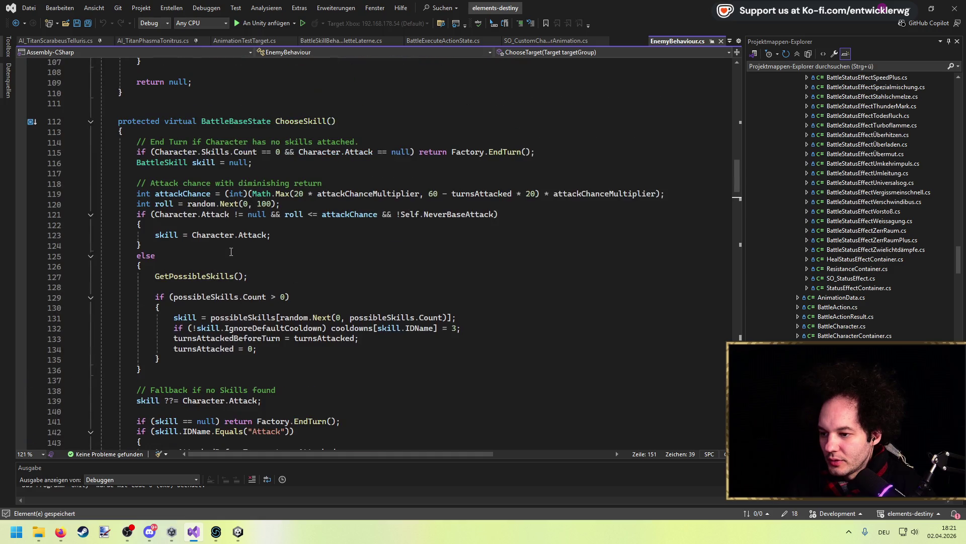
scroll(231, 252, down, 5)
scroll(309, 273, up, 10)
scroll(296, 278, down, 17)
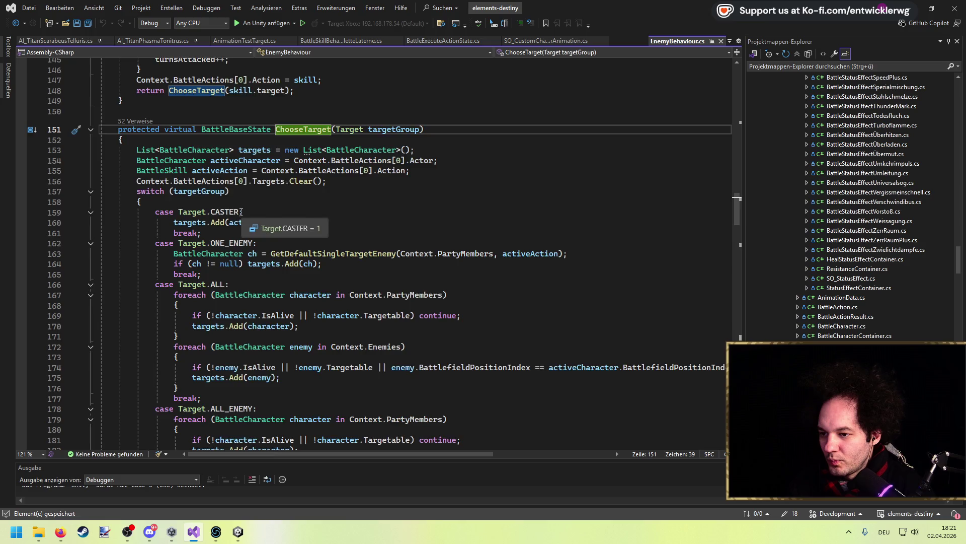
scroll(240, 211, up, 4)
scroll(238, 218, up, 7)
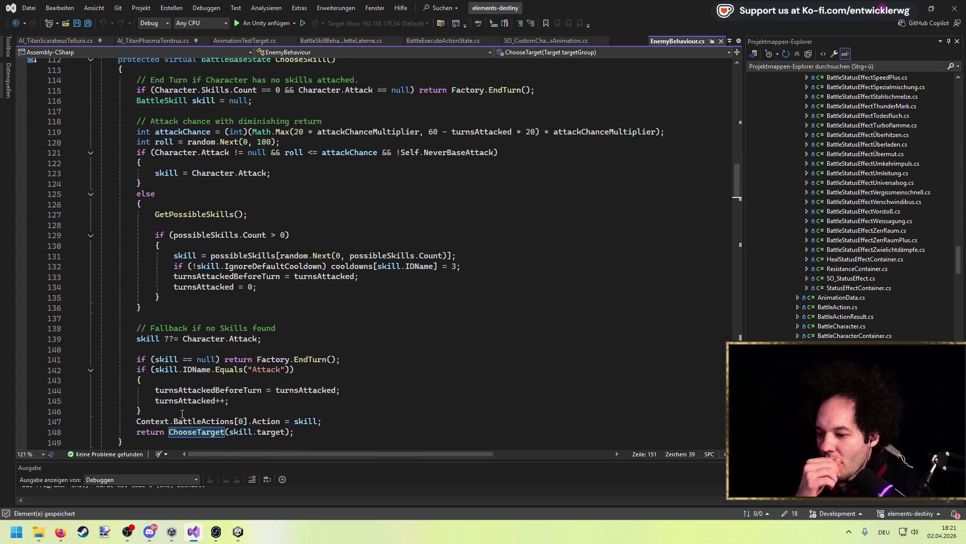
click(263, 417)
Step: In ChooseTarget, store Context.BattleActions[0] in a currentSkill variable and save
key(ctrl+minus)
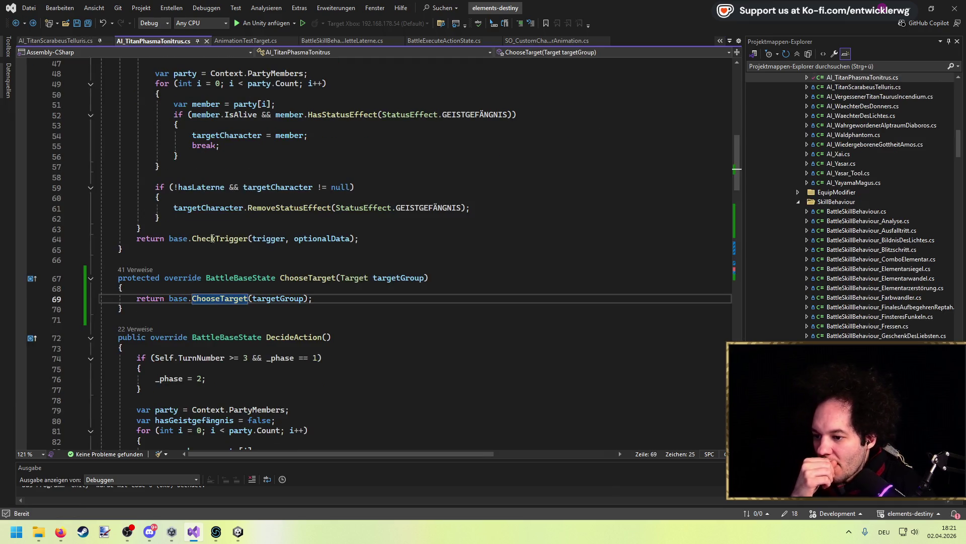
key(Return)
text(var currentSkill = )
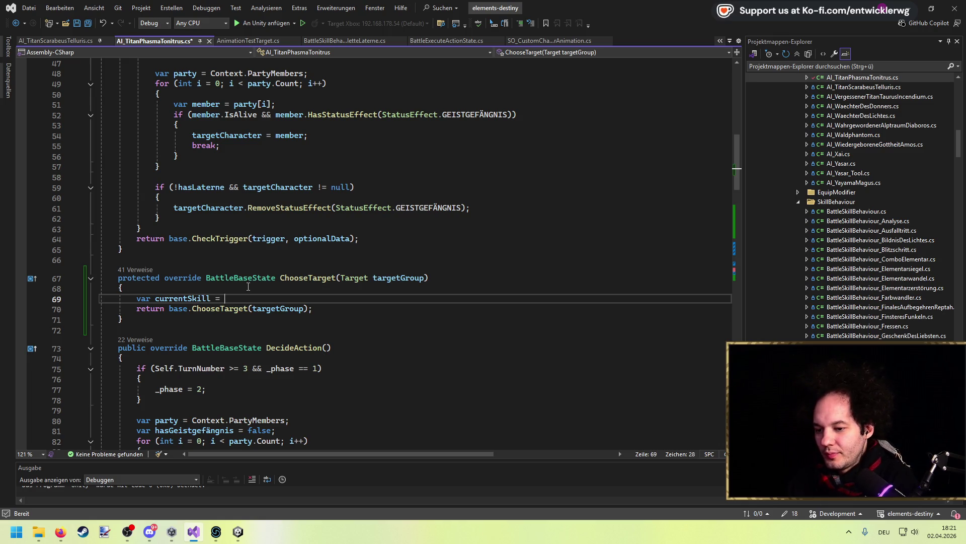
text(Context.)
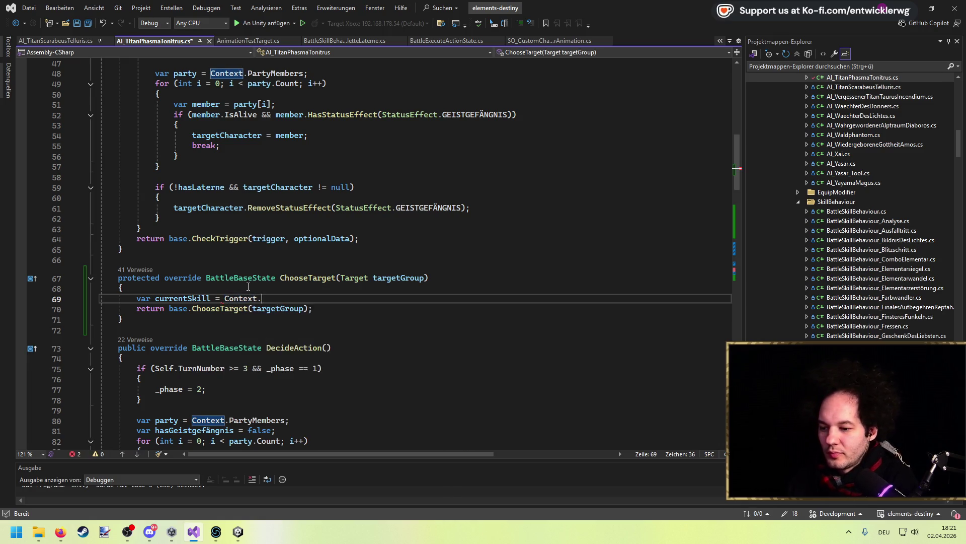
text(BattleActions[0].ski)
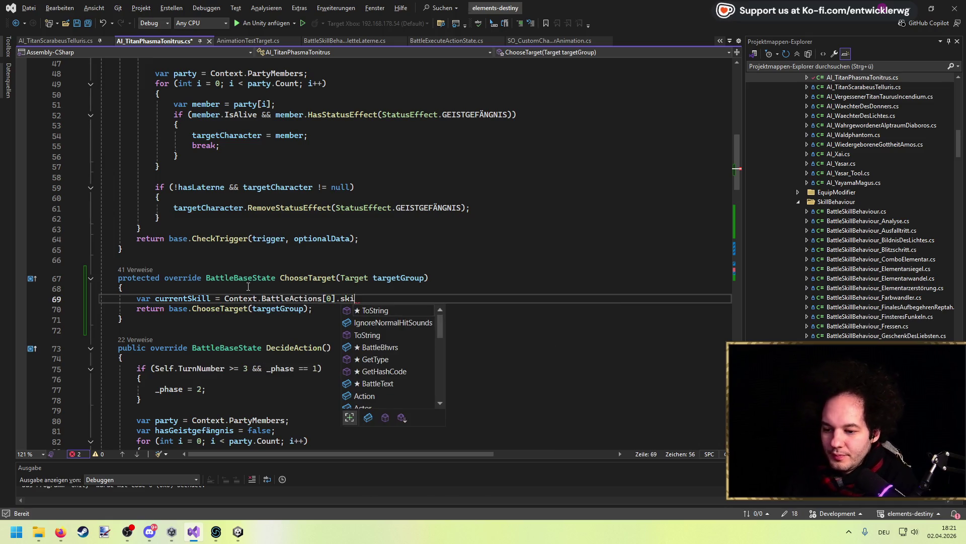
key(BackSpace)
text(;)
key(ctrl+s)
Step: Add an if comparing currentSkill.Action.IDName to the copied "Roulettelaterne" skill name
key(Return)
text(if(curr)
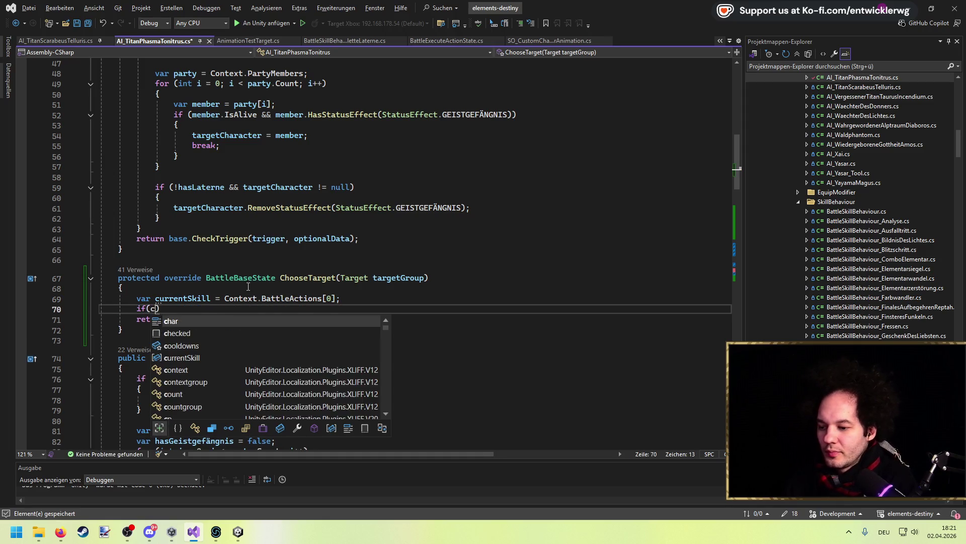
text(.Action.)
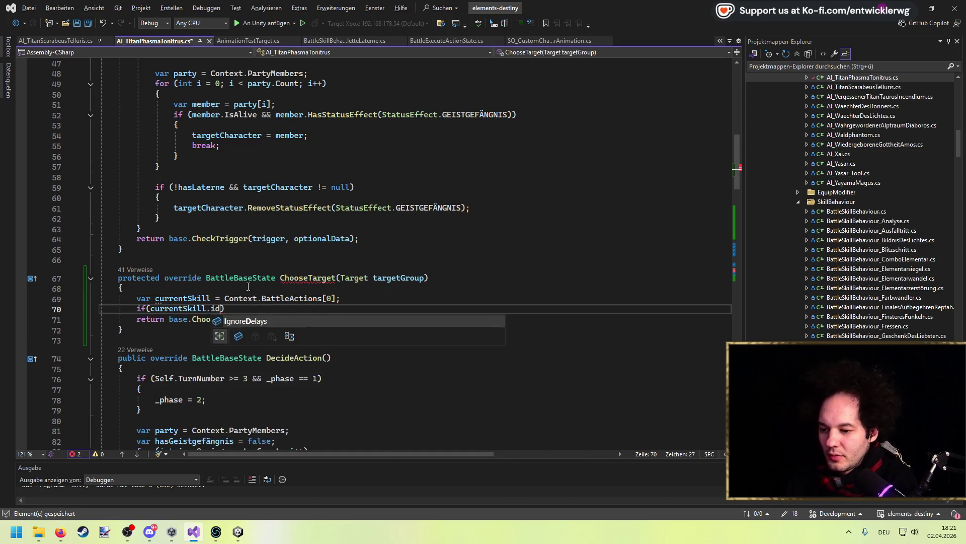
text(IDName )
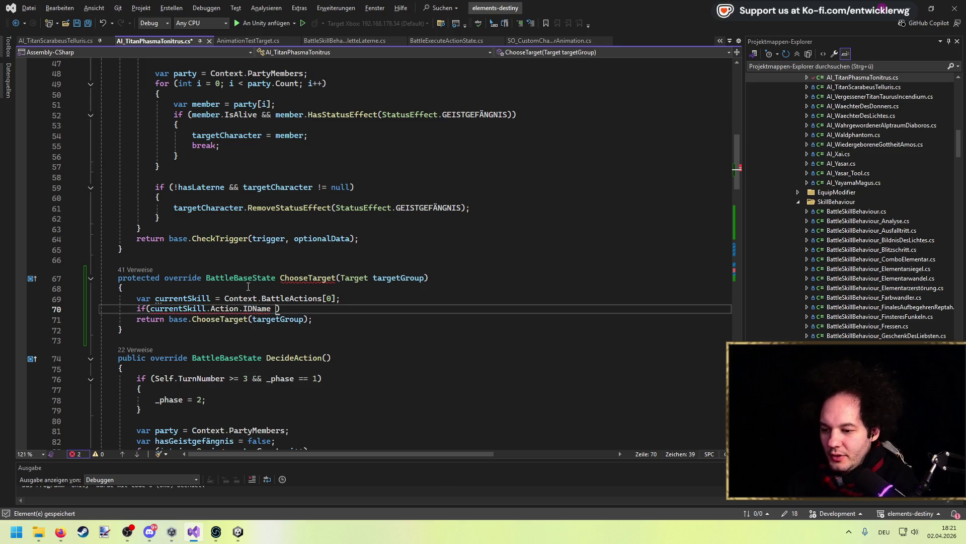
text(")
key(ctrl+s)
scroll(254, 290, down, 19)
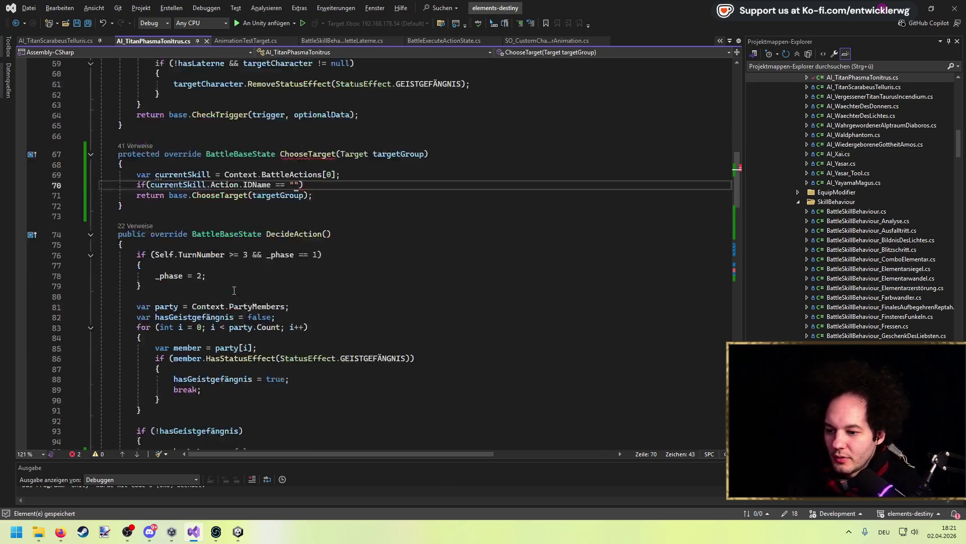
scroll(260, 295, down, 15)
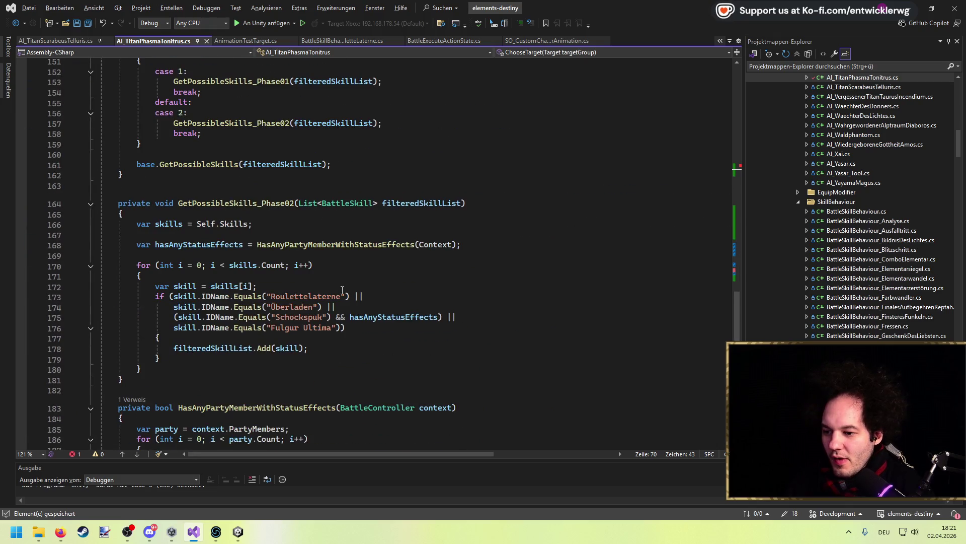
double_click(320, 296)
key(ctrl+c)
key(ctrl+minus)
key(ctrl+v)
Step: Open a block under the Roulettelaterne check containing currentSkill.Targets[0]
key(Return)
text({)
key(Return)
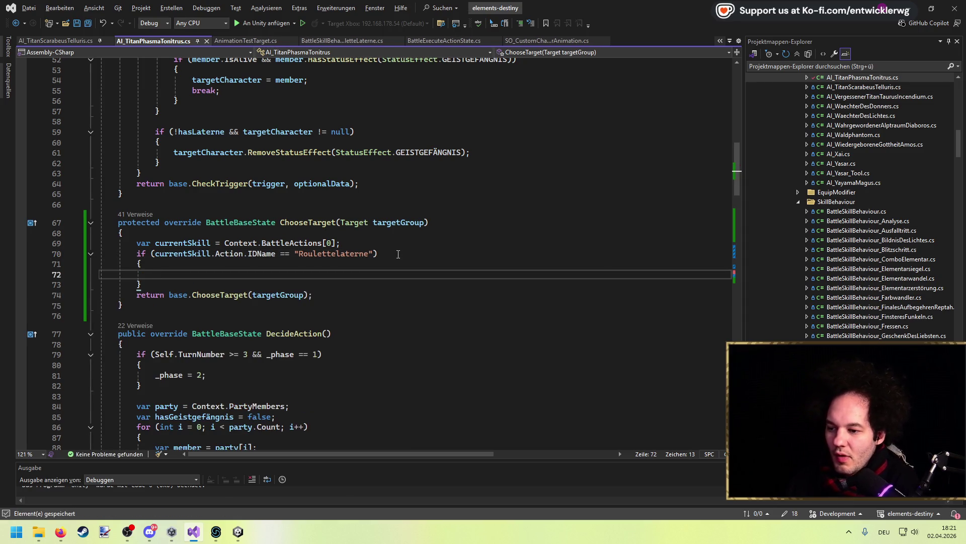
key(Down)
key(End)
key(Return)
key(Up)
key(Up)
text(currentSkill)
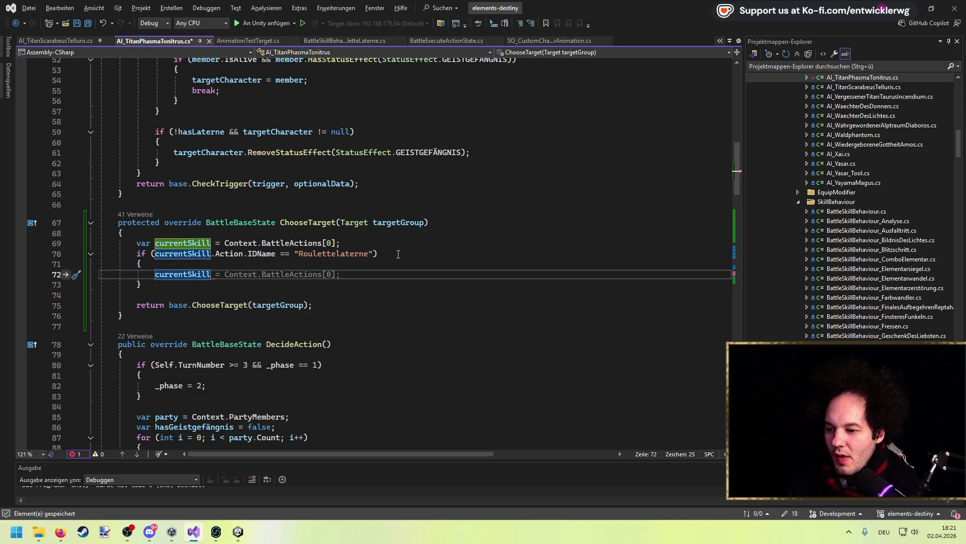
text(.Ta)
key(Tab)
text([0])
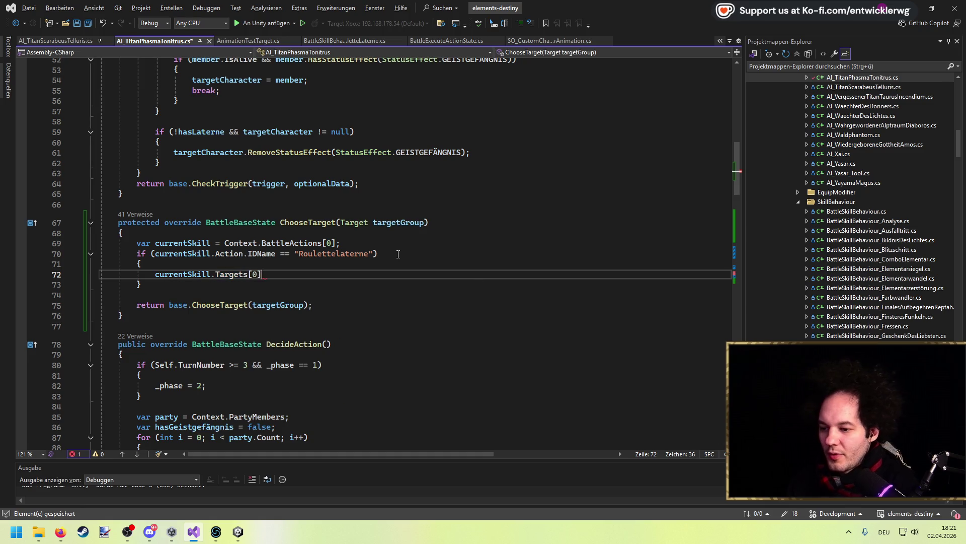
Step: Start a var declaration above the Targets[0] expression and review the script below
key(Home)
key(Return)
key(Up)
text(var)
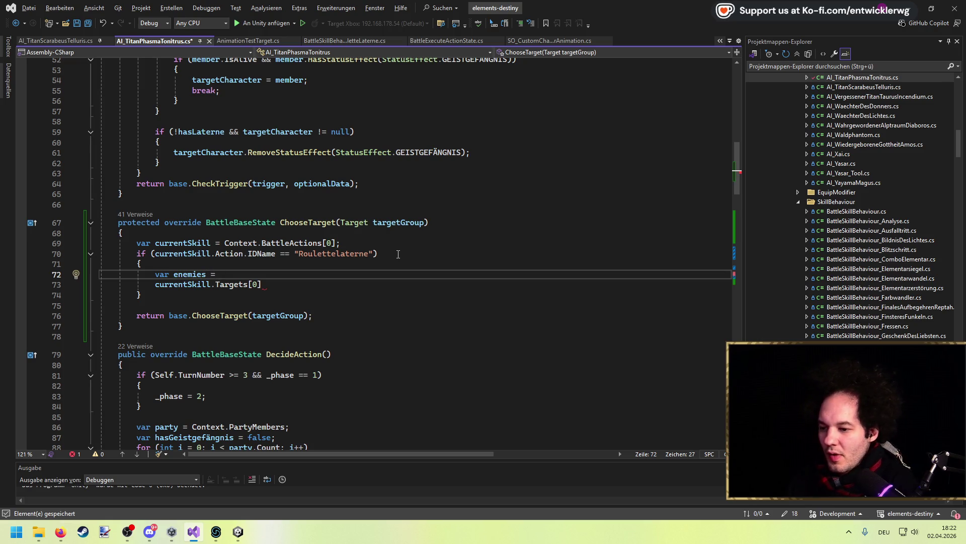
scroll(398, 254, down, 20)
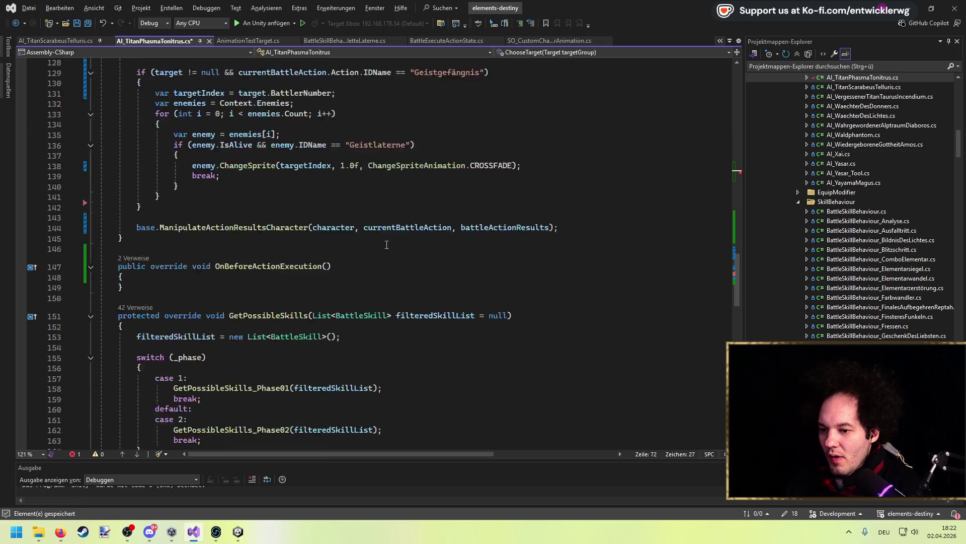
scroll(387, 245, down, 11)
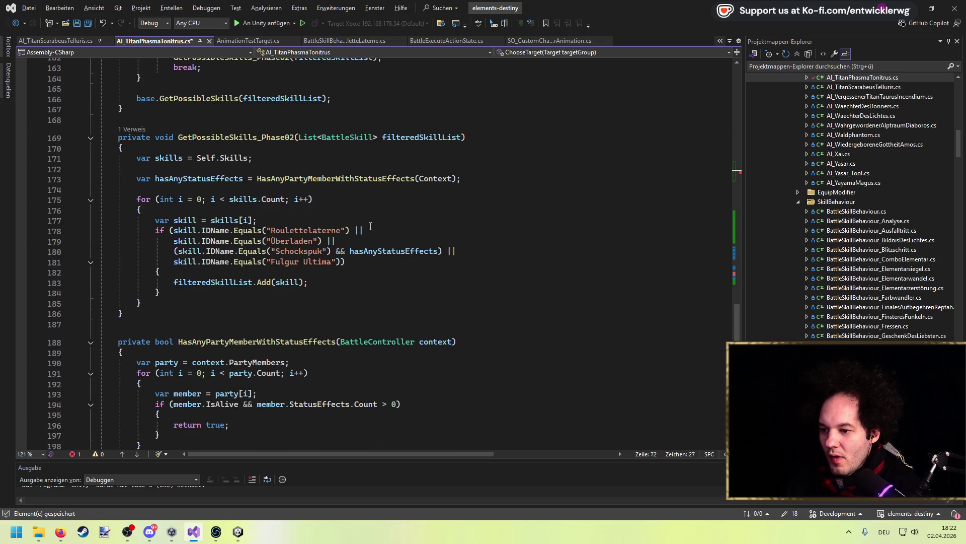
scroll(370, 225, down, 9)
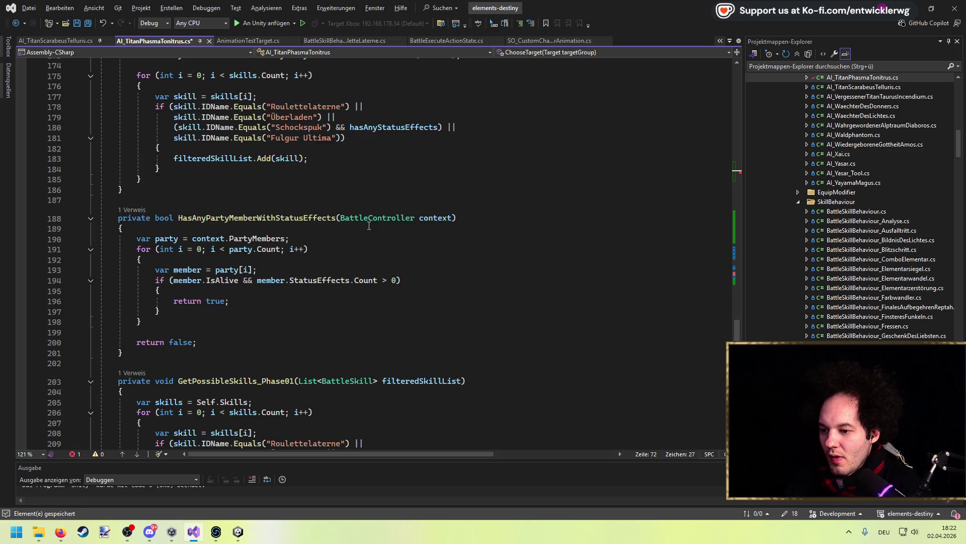
scroll(369, 223, up, 10)
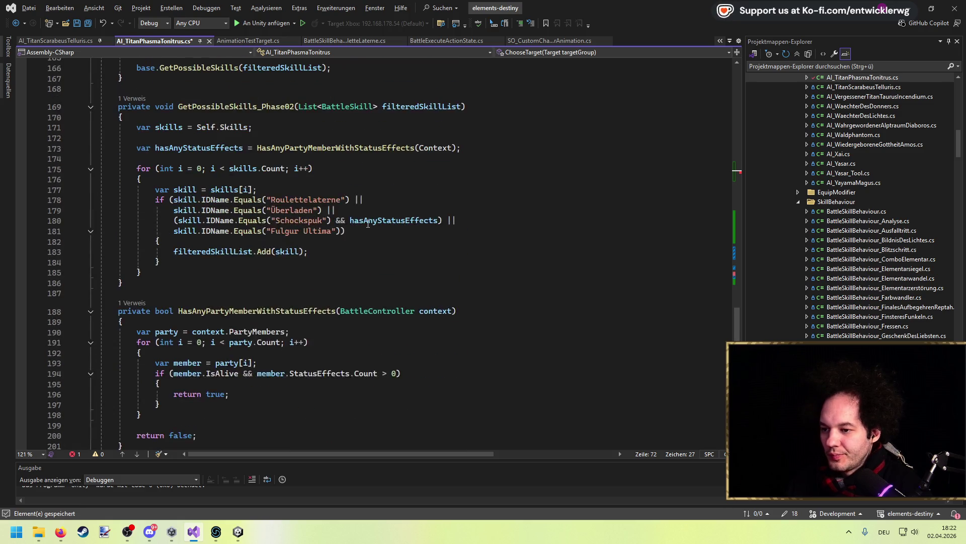
click(397, 313)
ctrl+click(337, 240)
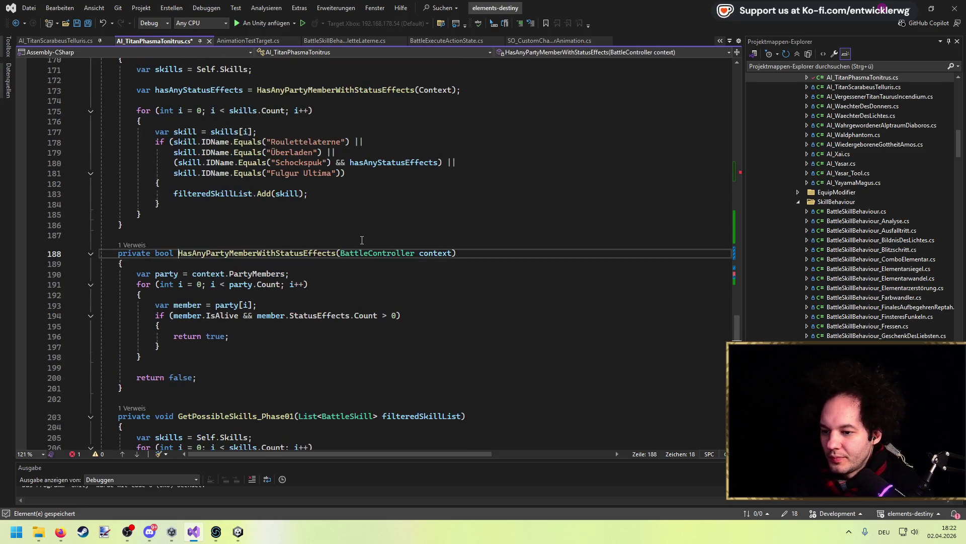
click(16, 23)
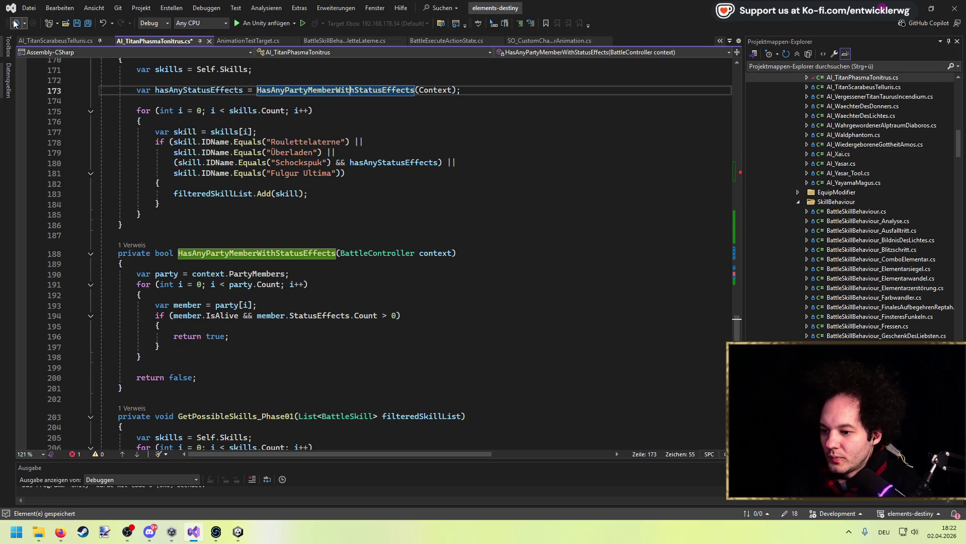
double_click(307, 265)
scroll(279, 224, up, 8)
scroll(279, 224, up, 7)
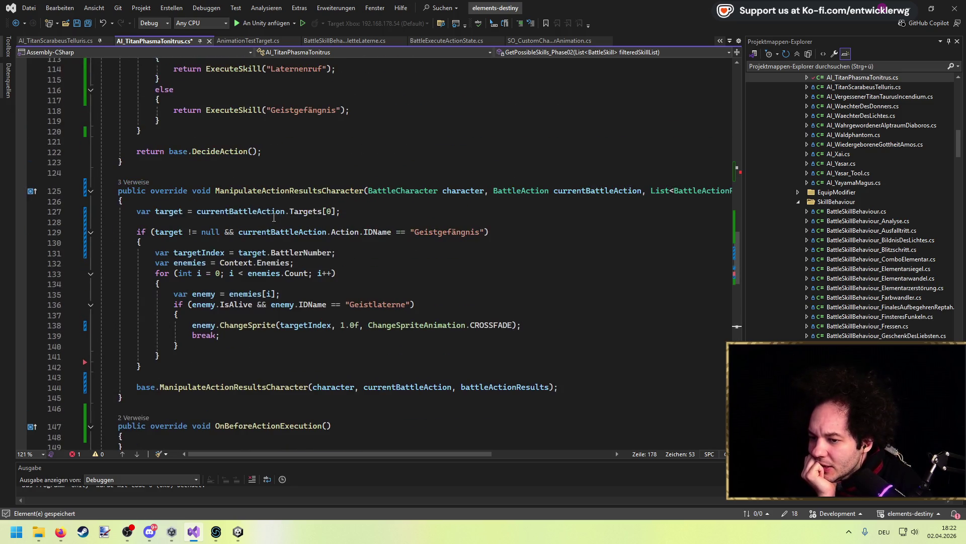
scroll(267, 208, up, 5)
scroll(263, 203, up, 10)
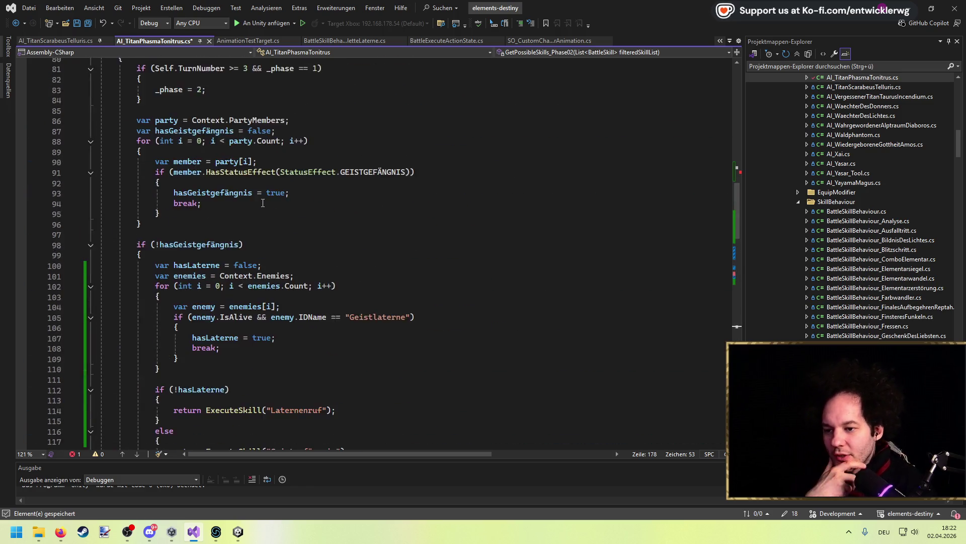
scroll(261, 205, down, 2)
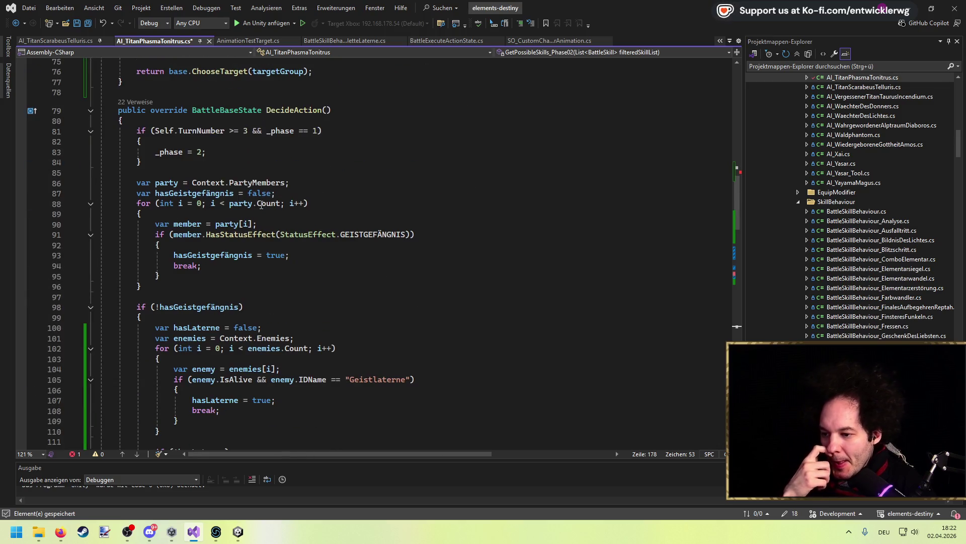
drag(155, 287, 4, 186)
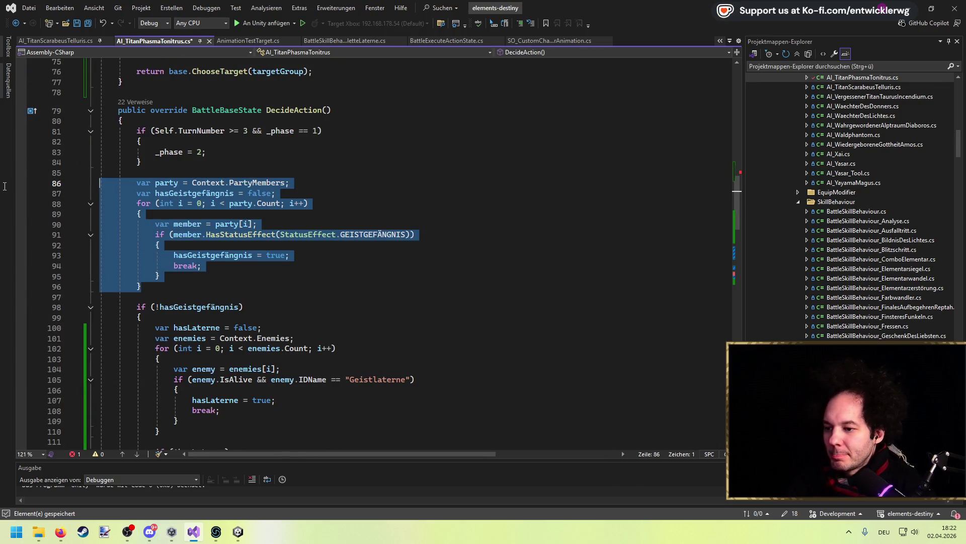
scroll(332, 161, up, 7)
click(390, 217)
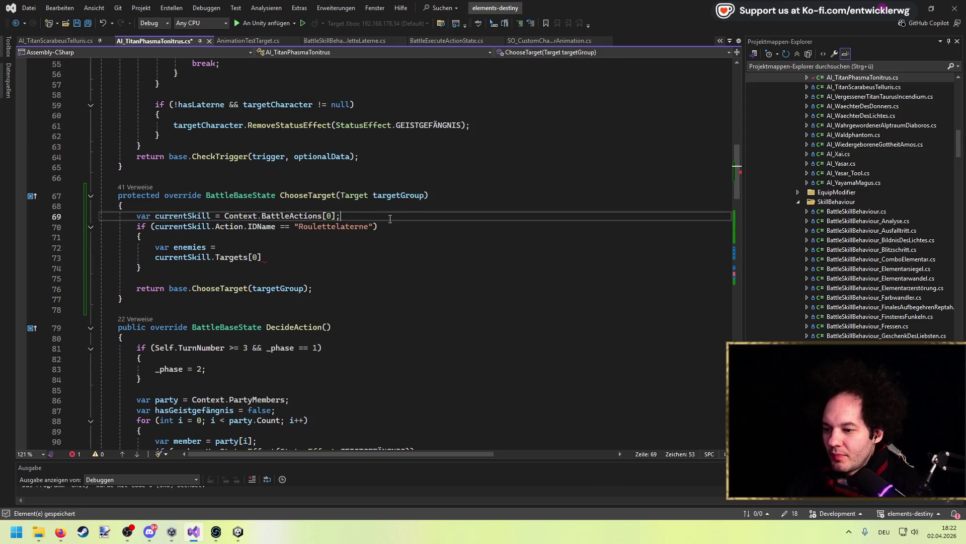
Step: Paste the party loop into the Roulettelaterne block, remove the unfinished enemies line, and save
key(Down)
key(Down)
key(Down)
key(ctrl+v)
key(Down)
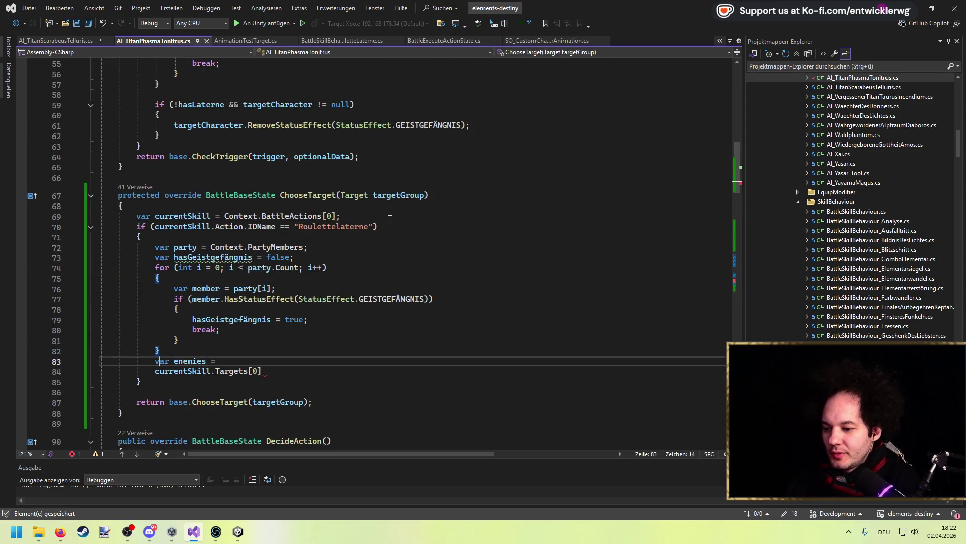
key(ctrl+x)
key(ctrl+s)
Step: Rewrite the hasGeistgefängnis declaration as a BattleCharacter target initialized to default
key(Up)
key(Up)
key(Up)
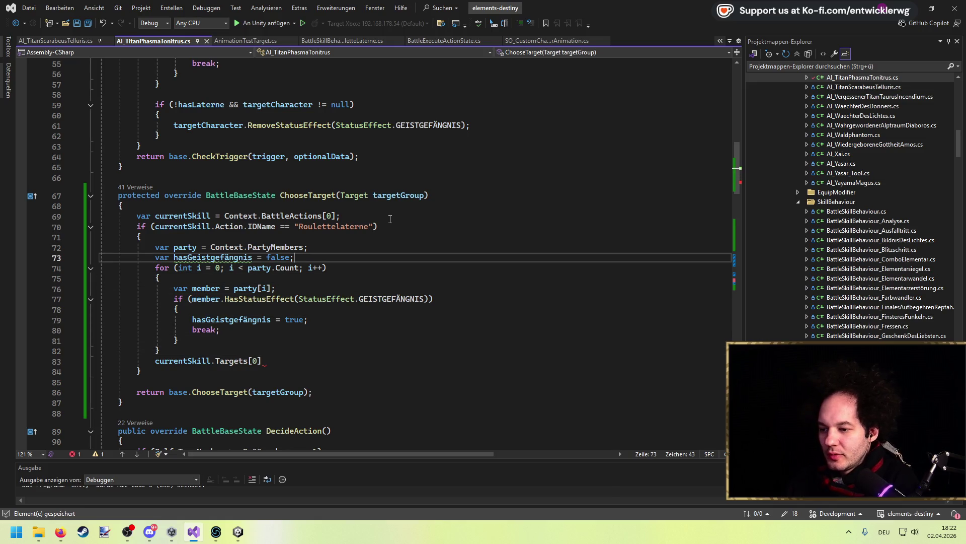
key(ctrl+BackSpace)
key(ctrl+BackSpace)
key(ctrl+BackSpace)
text(r target;)
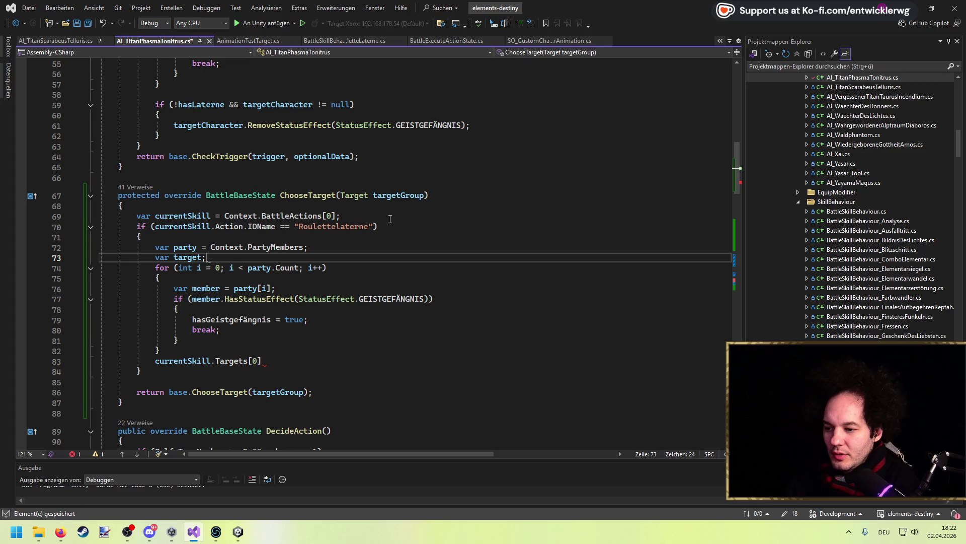
key(ctrl+Left)
key(ctrl+Left)
key(ctrl+Delete)
key(ctrl+space)
text(BattleChar)
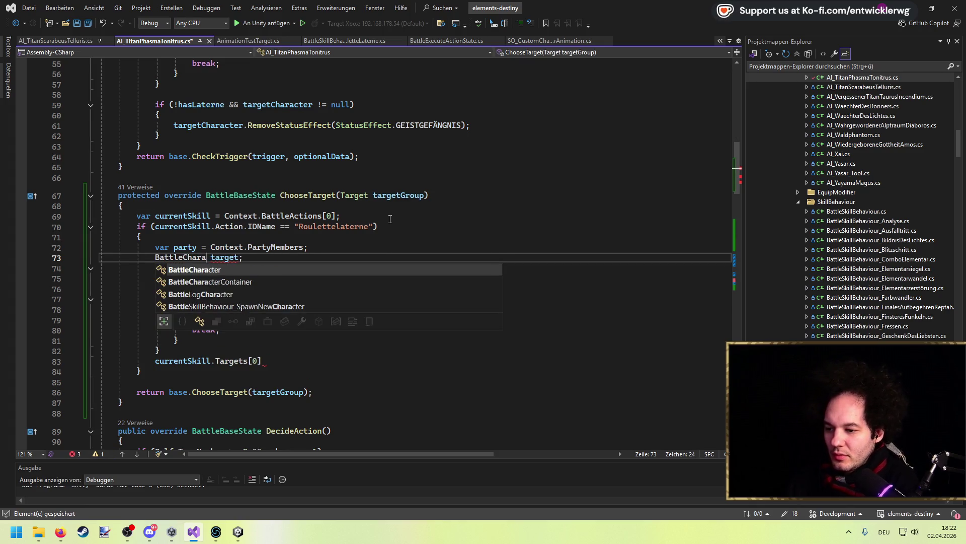
key(Tab)
key(End)
key(Left)
text(= default)
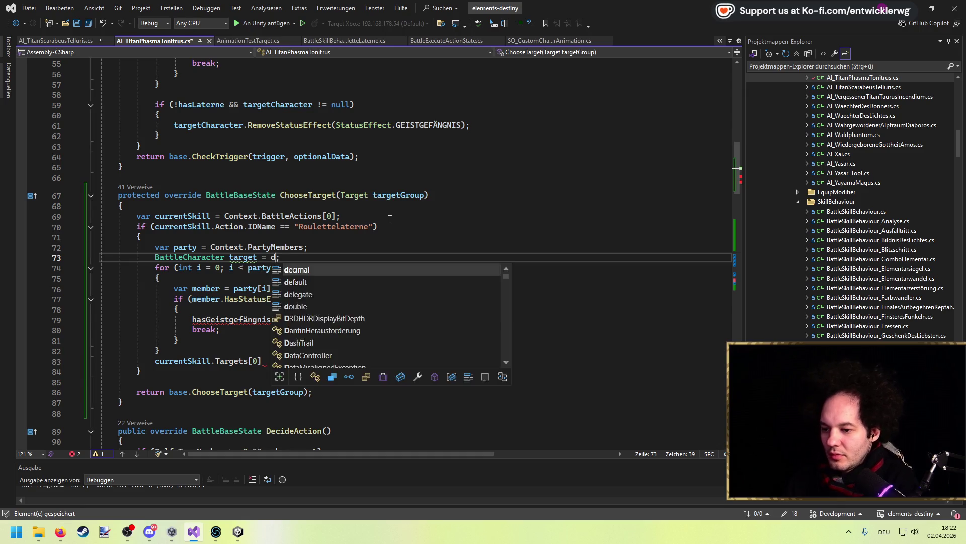
Step: Inside the loop, assign member to target and break after the first match
double_click(244, 257)
key(ctrl+c)
double_click(231, 319)
key(ctrl+v)
drag(257, 319, 230, 320)
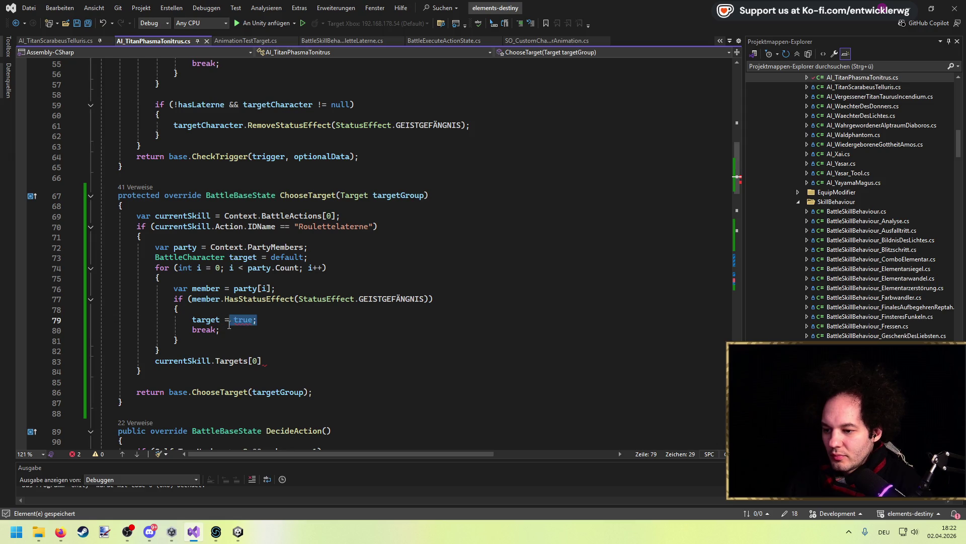
text(member;)
key(Down)
key(BackSpace)
key(BackSpace)
key(BackSpace)
text(br)
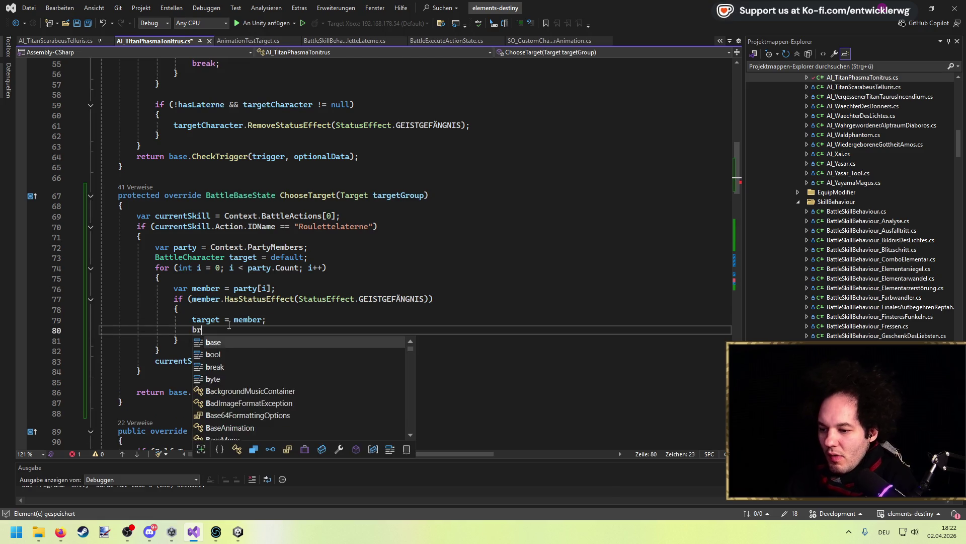
text(eak;)
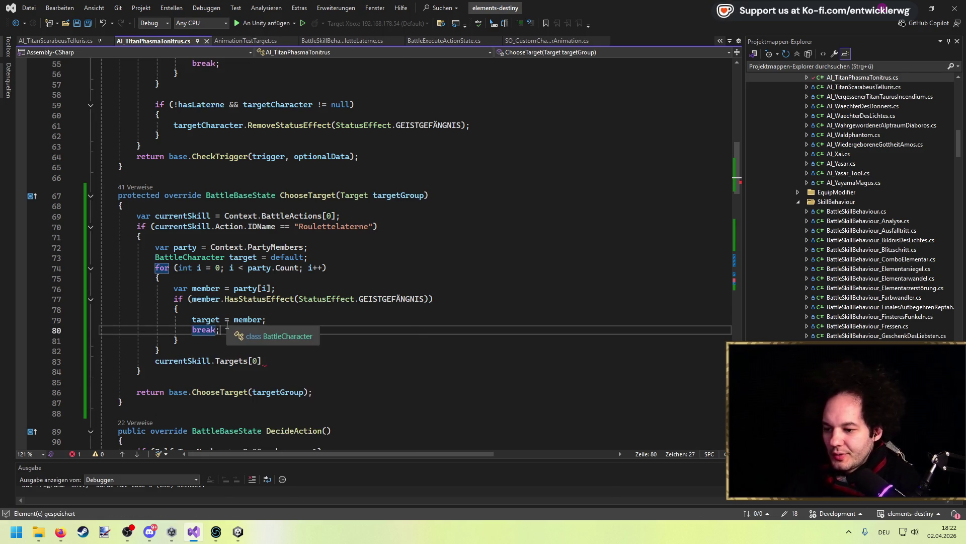
key(Down)
key(Down)
key(Return)
Step: Set currentSkill.Targets[0] = target after the loop
key(Down)
key(End)
text(= tar)
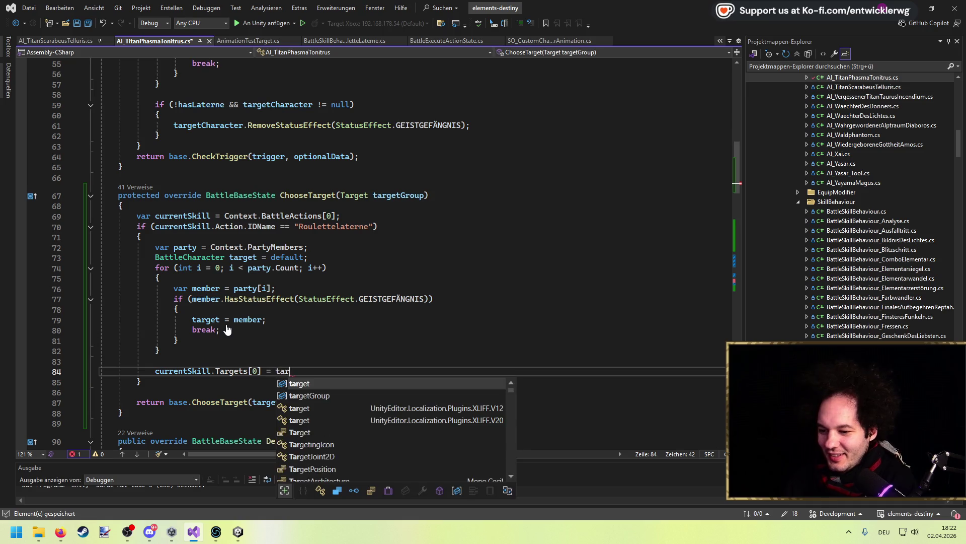
text(get;)
key(Up)
Step: Wrap the assignment in an if (target != null) block and save
key(Return)
text(if(target != nu)
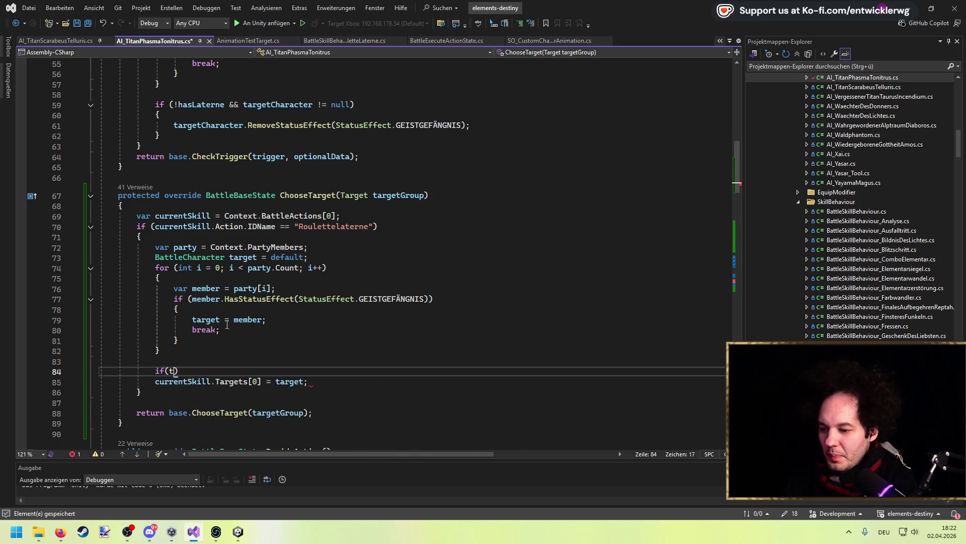
text(ll)
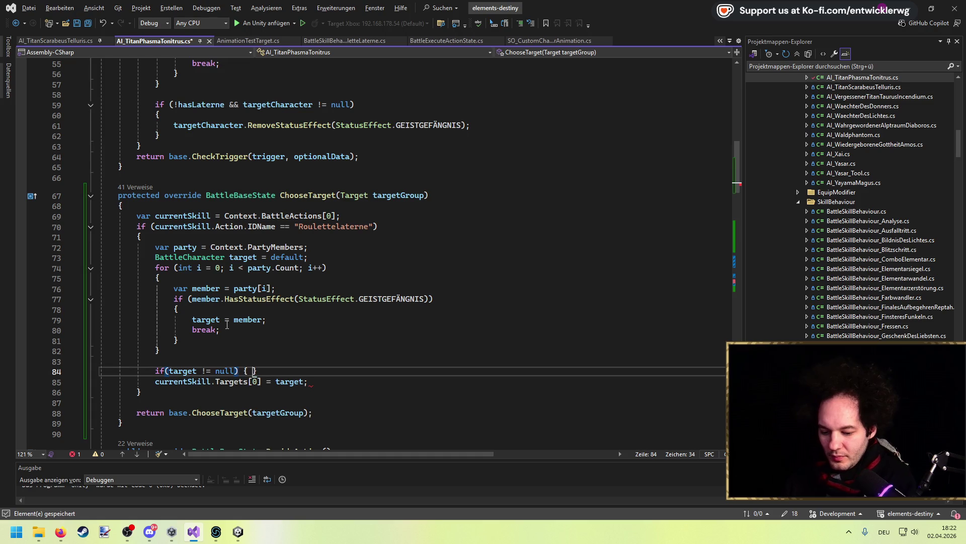
key(End)
key(Return)
text({)
key(Return)
key(ctrl+x)
key(ctrl+s)
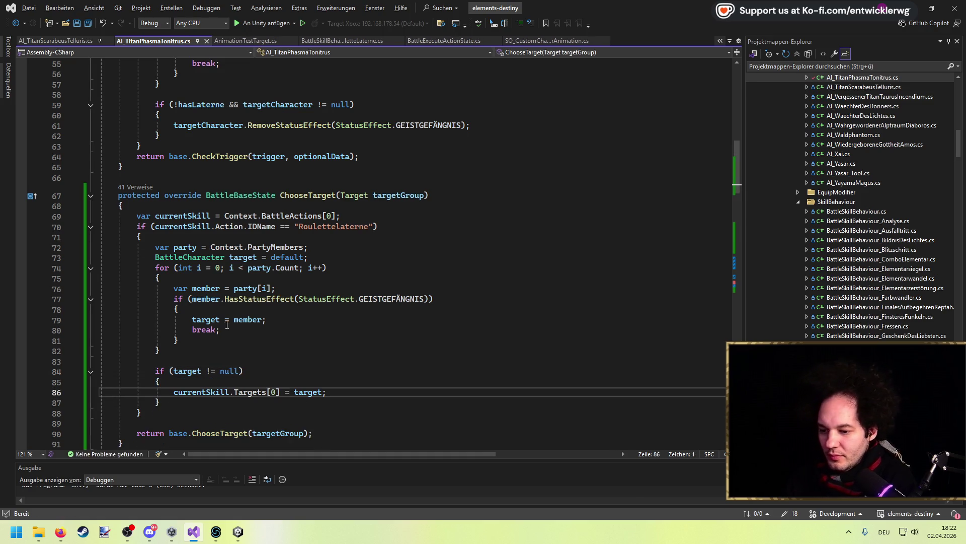
key(ctrl+d)
key(ctrl+z)
key(ctrl+s)
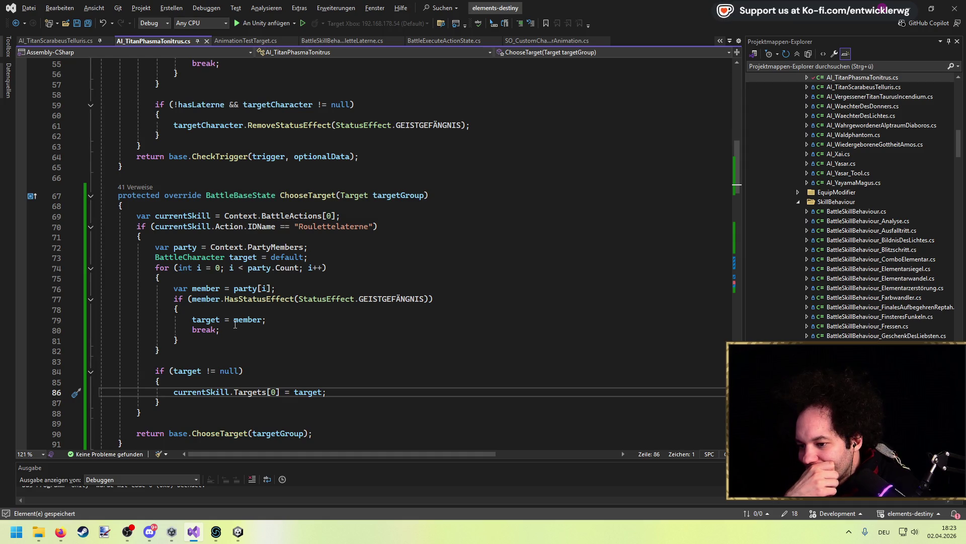
Step: Review the Targets, target and HasStatusEffect usages in ChooseTarget
scroll(233, 323, down, 3)
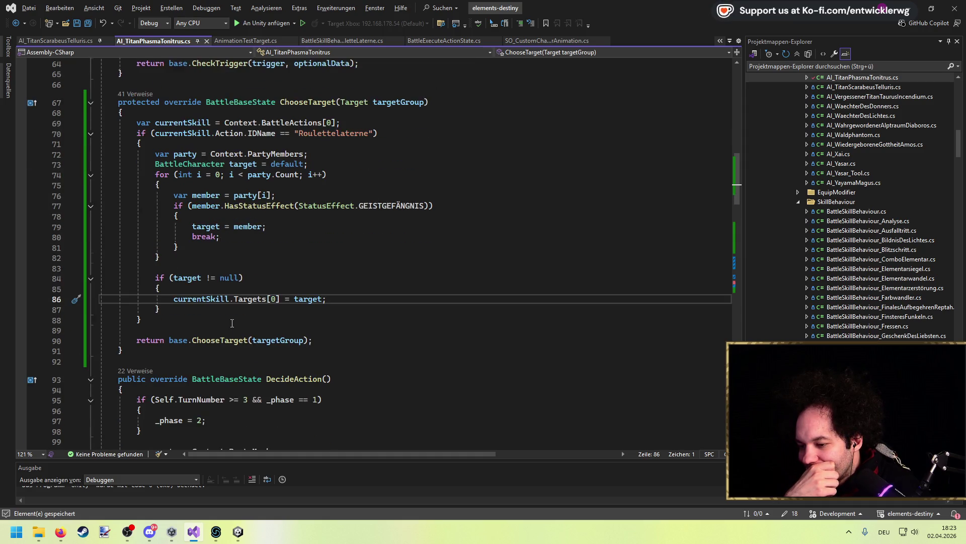
click(260, 254)
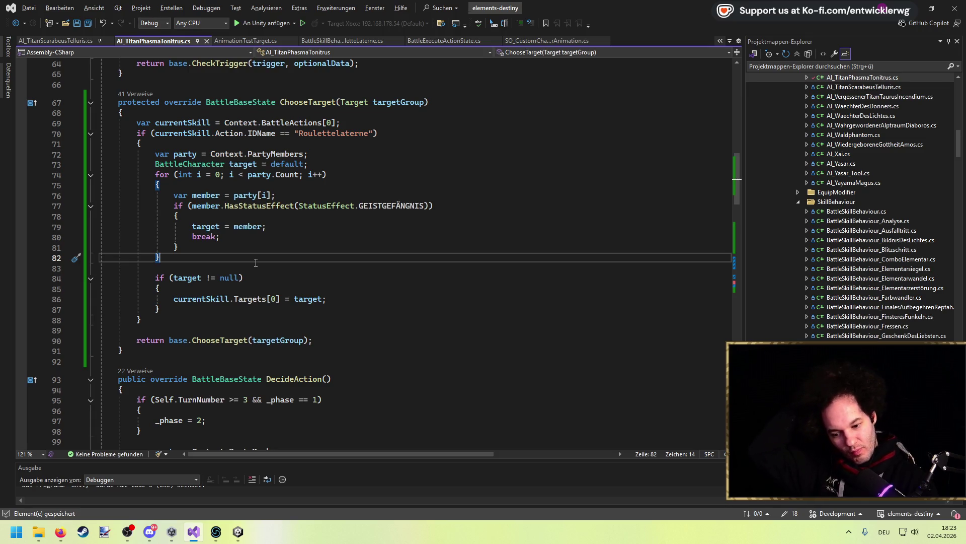
double_click(245, 301)
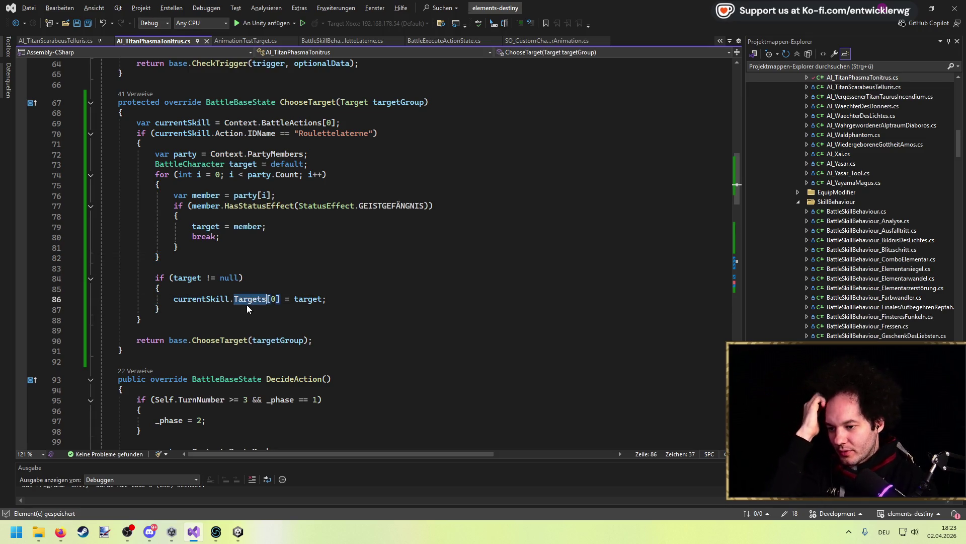
double_click(308, 298)
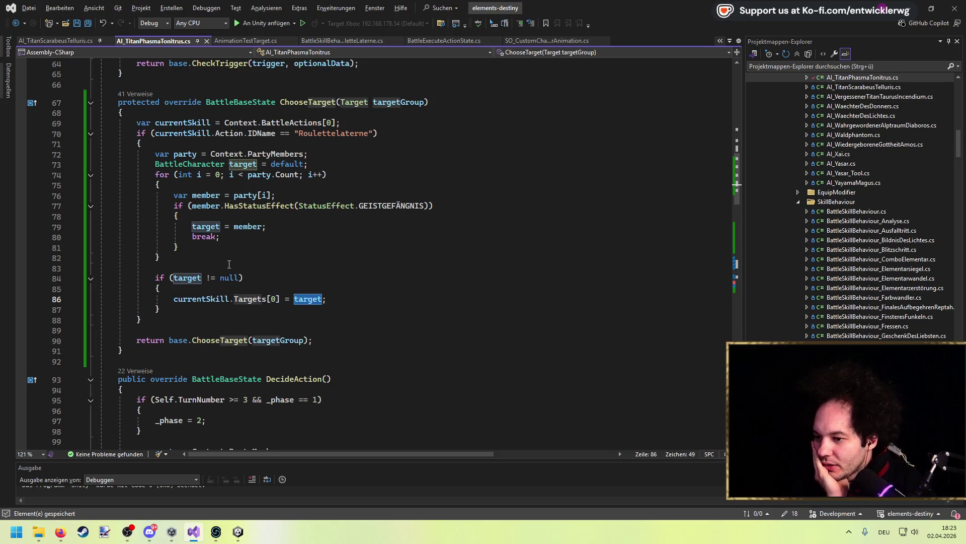
double_click(248, 206)
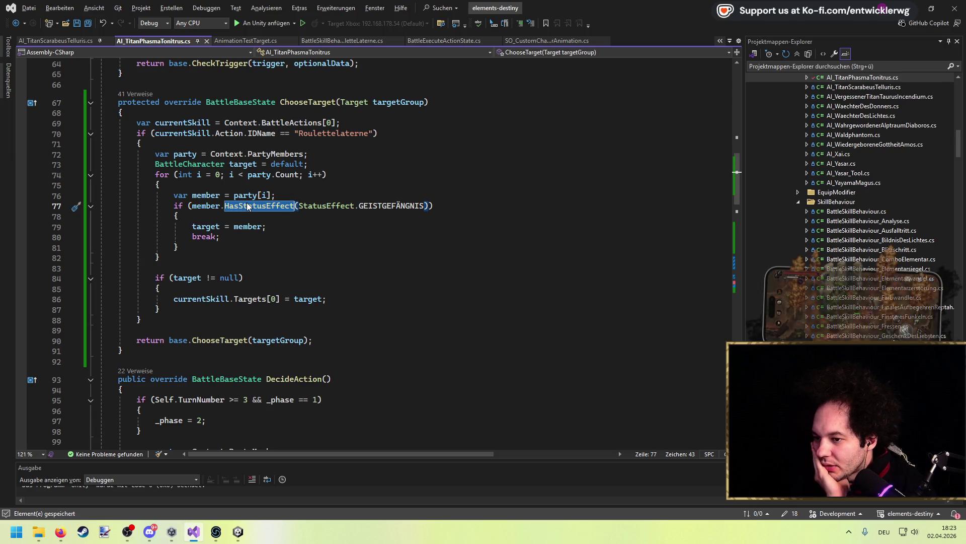
click(361, 175)
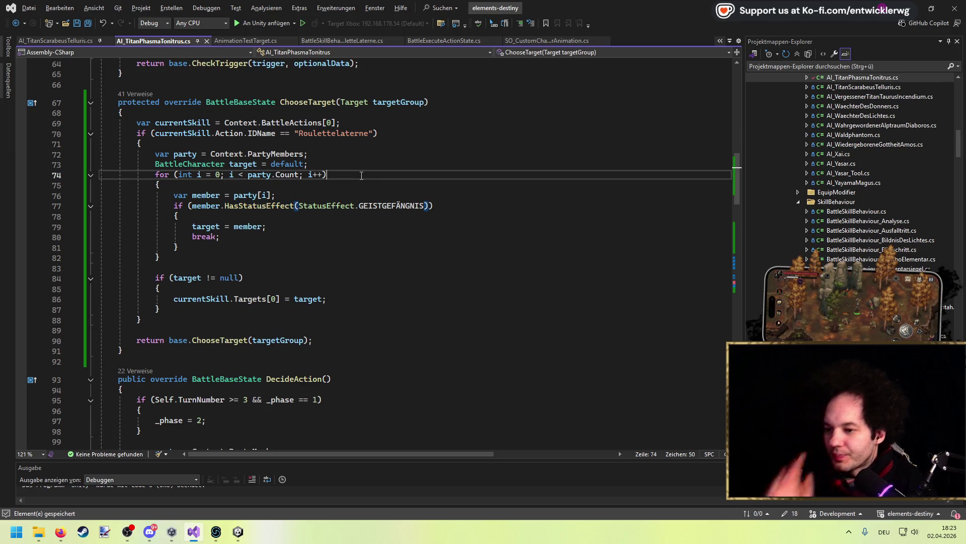
scroll(356, 180, up, 10)
click(339, 191)
scroll(340, 193, down, 10)
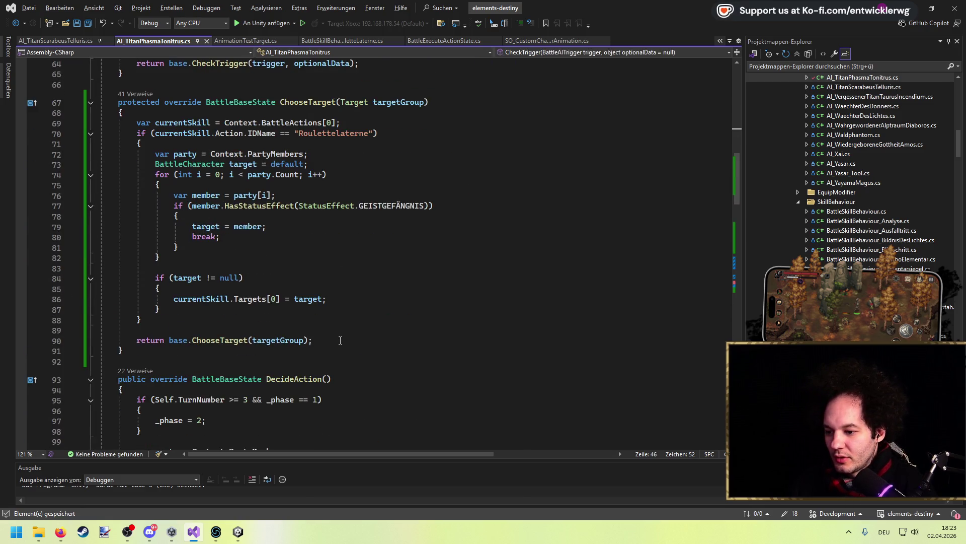
Step: Move the base call to the method top as var result = base.ChooseTarget(targetGroup), and save
click(322, 340)
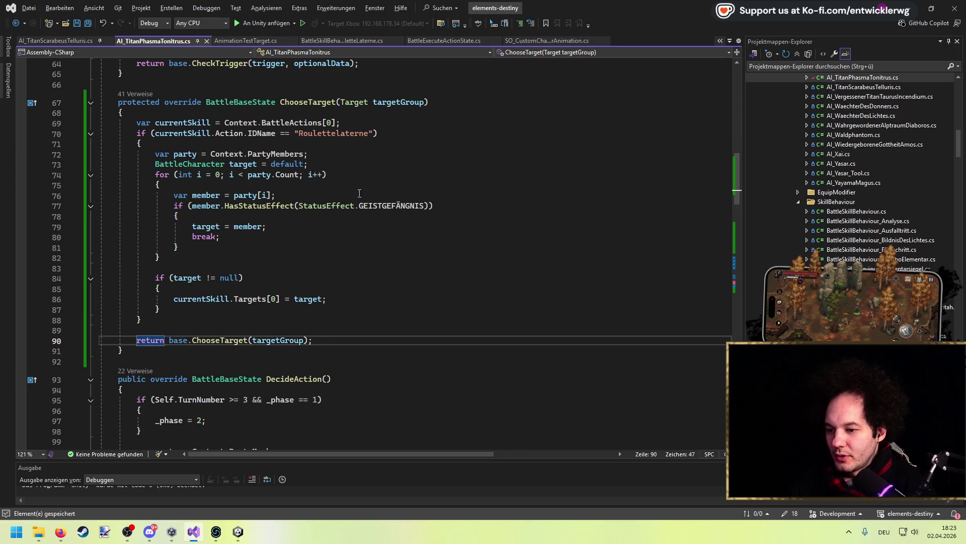
key(ctrl+x)
click(377, 123)
key(Up)
key(Return)
key(ctrl+v)
key(Up)
key(Home)
key(ctrl+shift+Right)
text(var r)
key(BackSpace)
key(BackSpace)
text(ult =)
key(ctrl+s)
Step: Add return result; at the end of ChooseTarget and save
key(Down)
key(Down)
key(Down)
key(Return)
text(return result;)
key(ctrl+k)
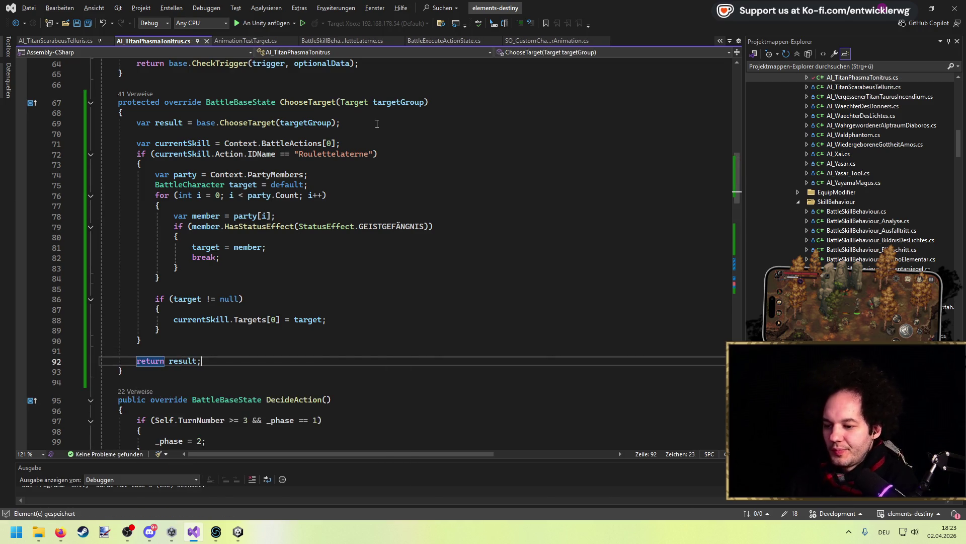
key(ctrl+d)
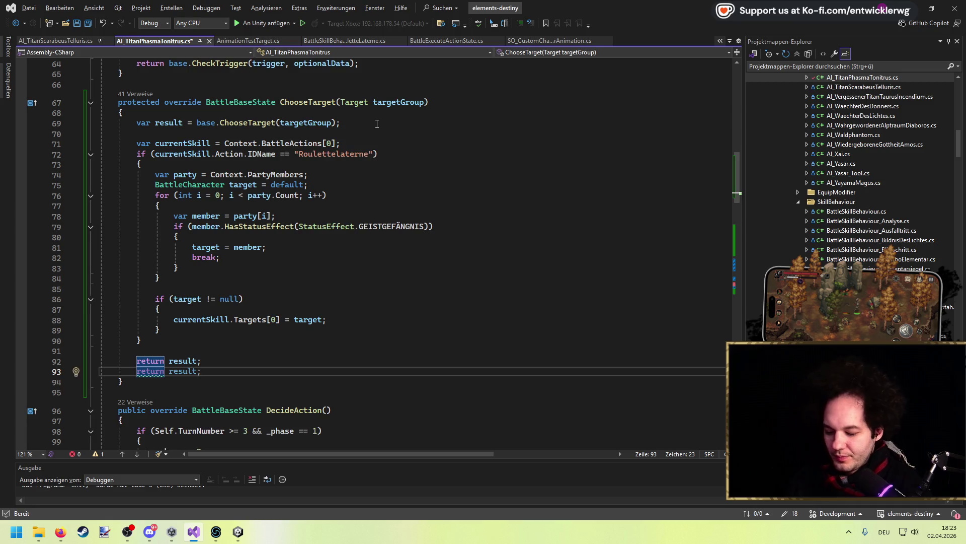
key(ctrl+z)
key(ctrl+s)
Step: Look over the finished ChooseTarget method, then switch to the Unity editor
scroll(389, 231, up, 6)
scroll(389, 230, up, 6)
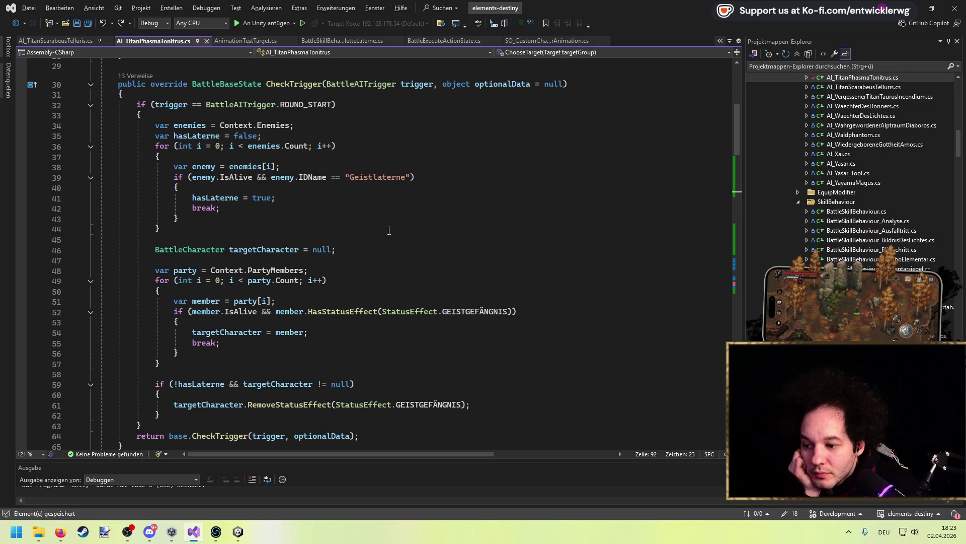
scroll(387, 233, down, 9)
key(alt+Tab)
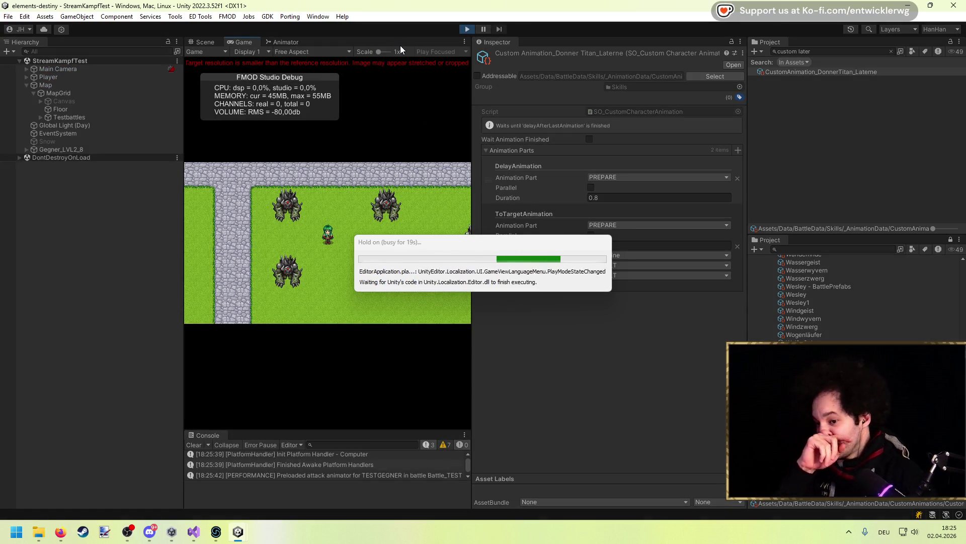
Step: Maximize the game view to watch the StreamKampfTest battle
double_click(402, 43)
Step: Walk the player into the battle and have every fighter choose Abwehrhaltung in the first rounds
key(Right)
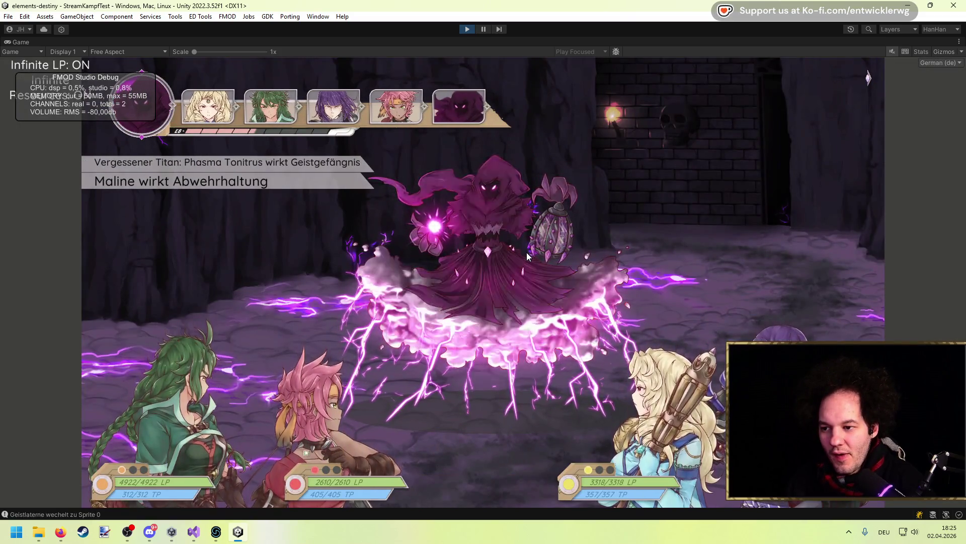
key(Down)
key(Return)
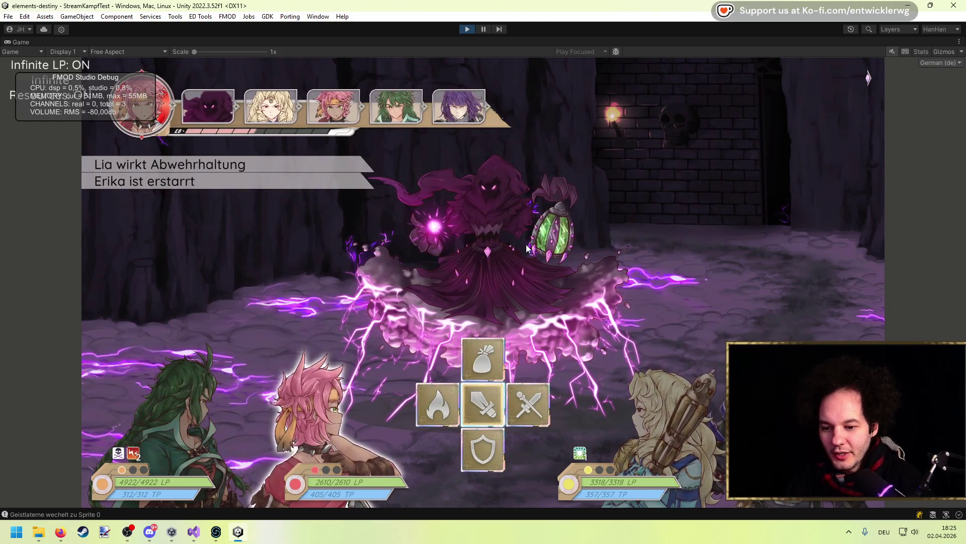
key(Down)
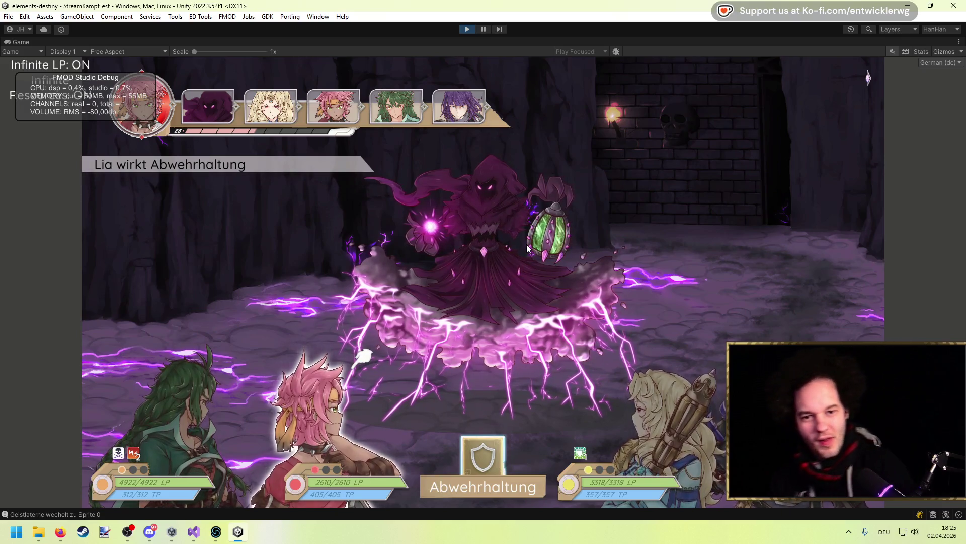
key(Return)
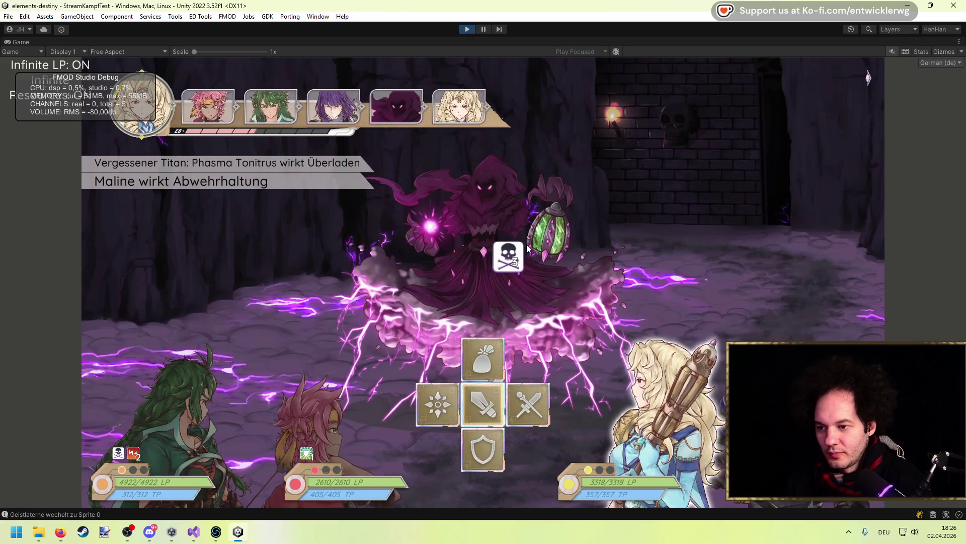
key(Down)
key(Return)
key(Down)
key(Return)
key(Down)
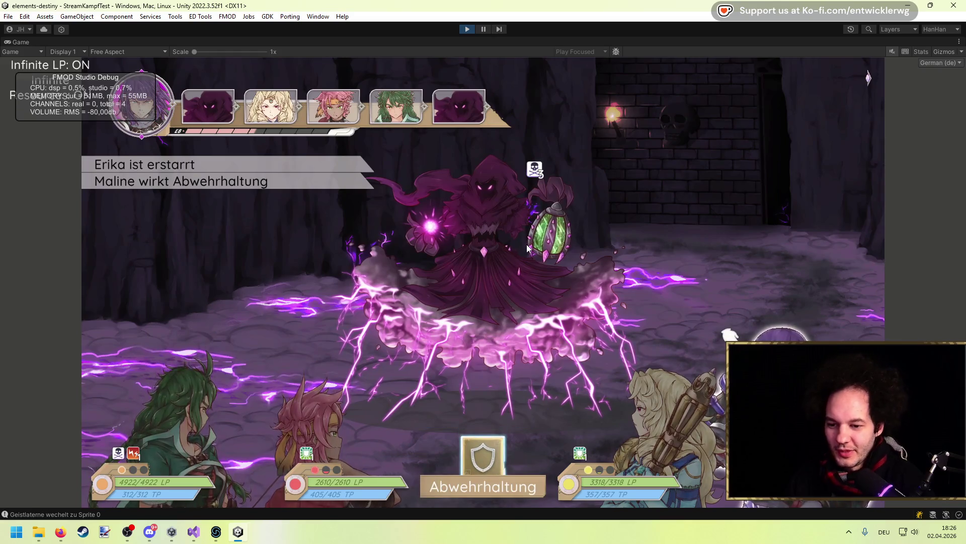
key(Return)
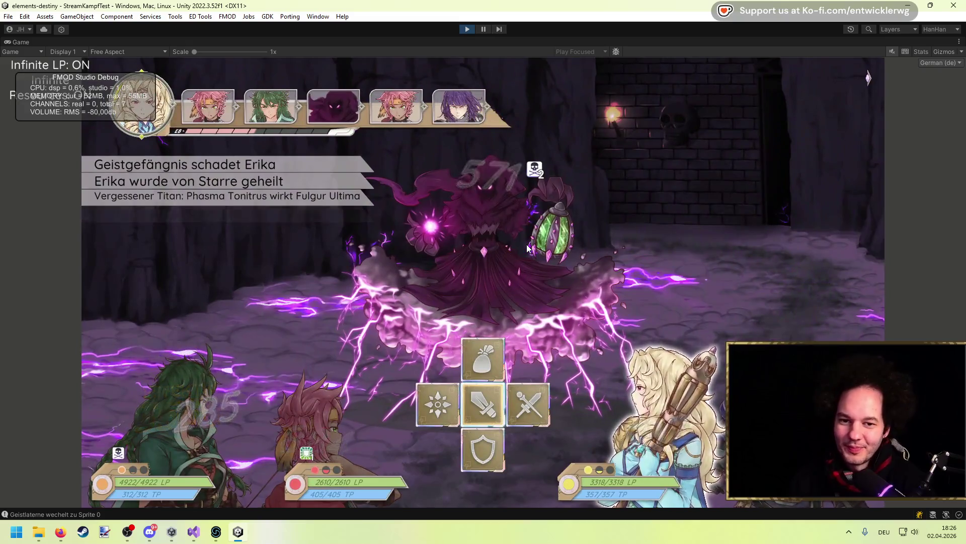
key(Down)
key(Return)
key(Down)
key(Return)
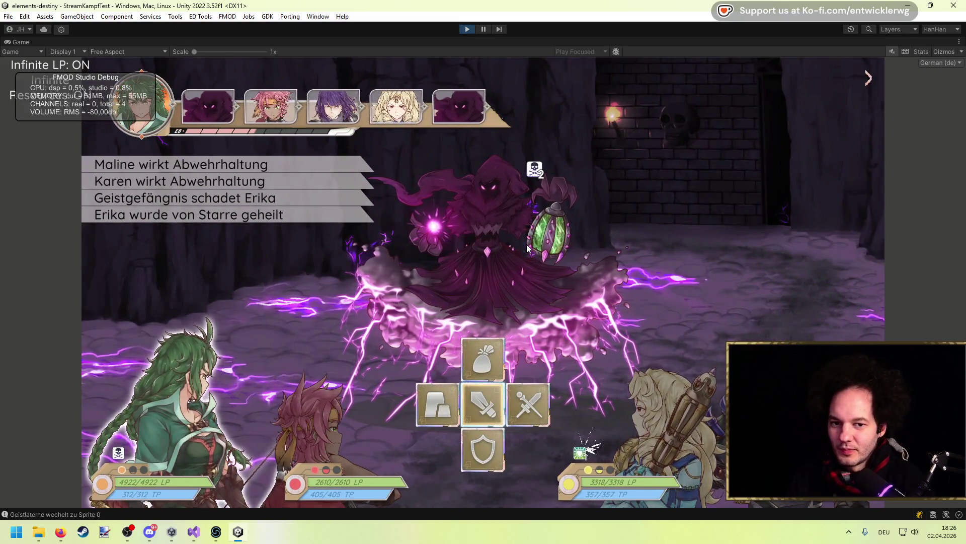
key(Down)
key(Return)
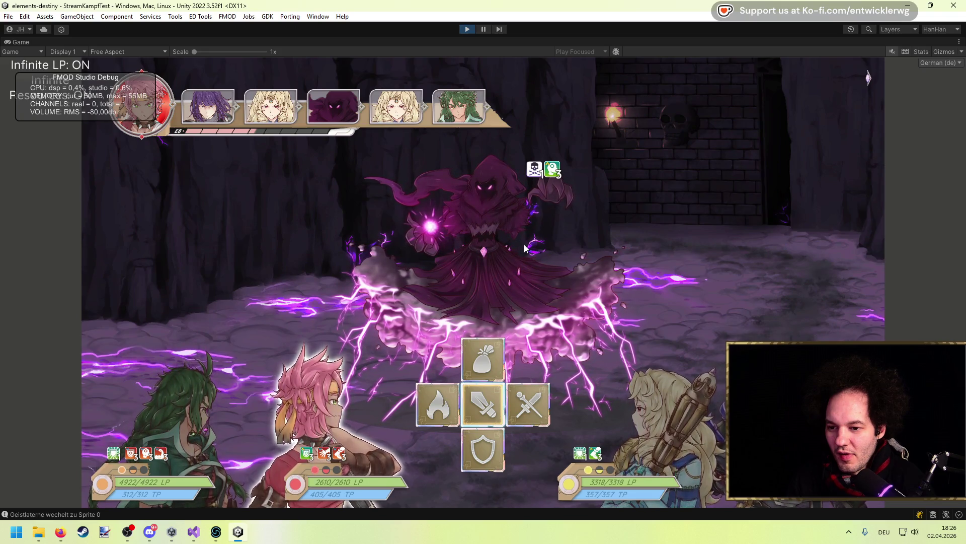
Step: Keep defending with Abwehrhaltung for Erika, Maline, Lia, Karen and the others in later rounds
key(Down)
key(Down)
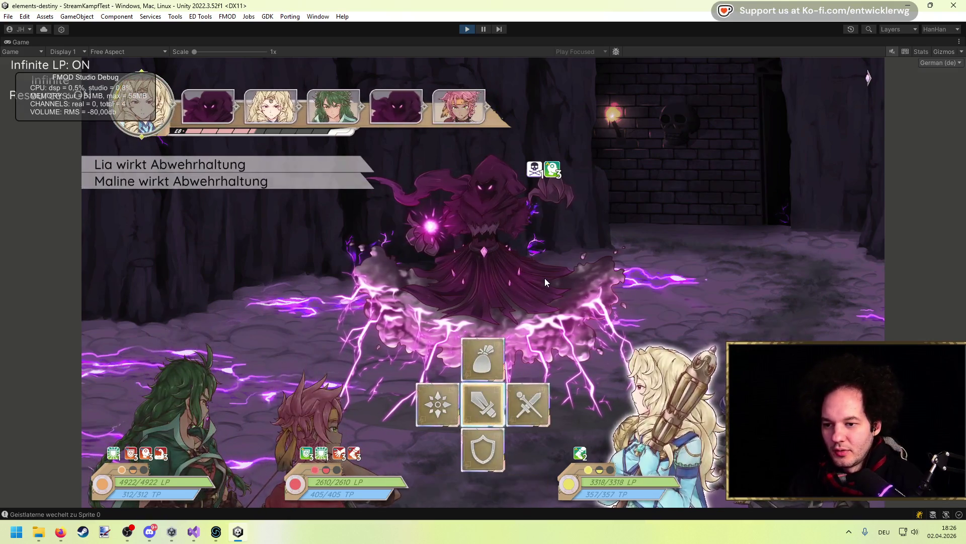
key(Down)
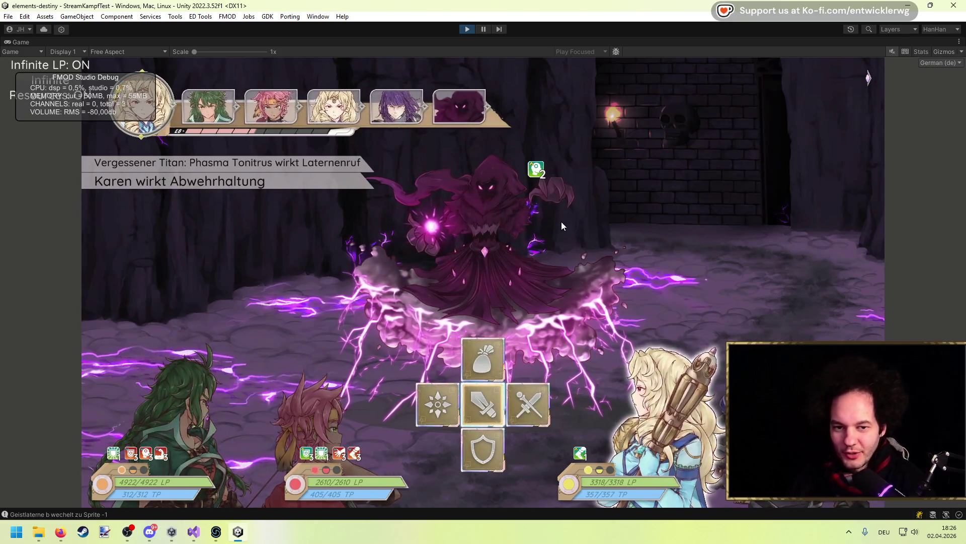
key(Down)
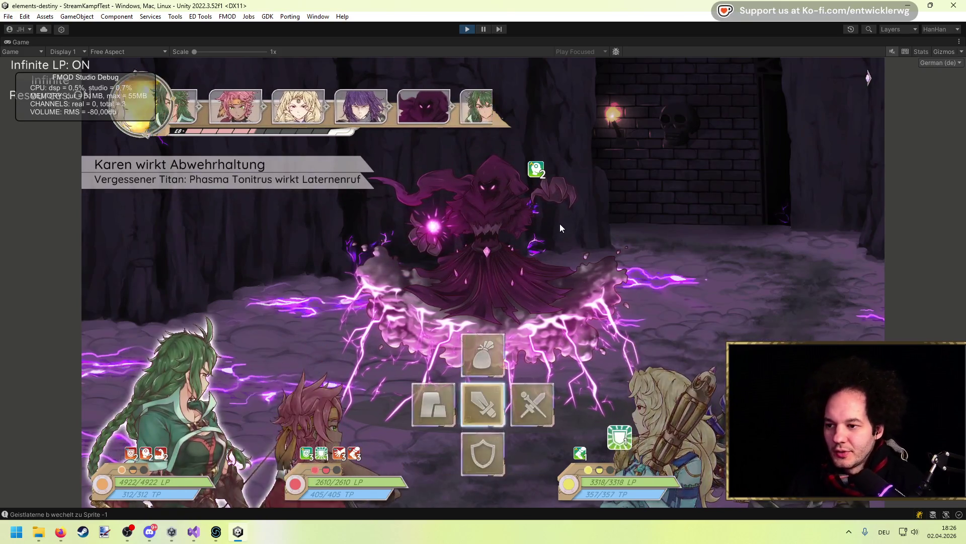
key(Down)
key(Down)
key(Down)
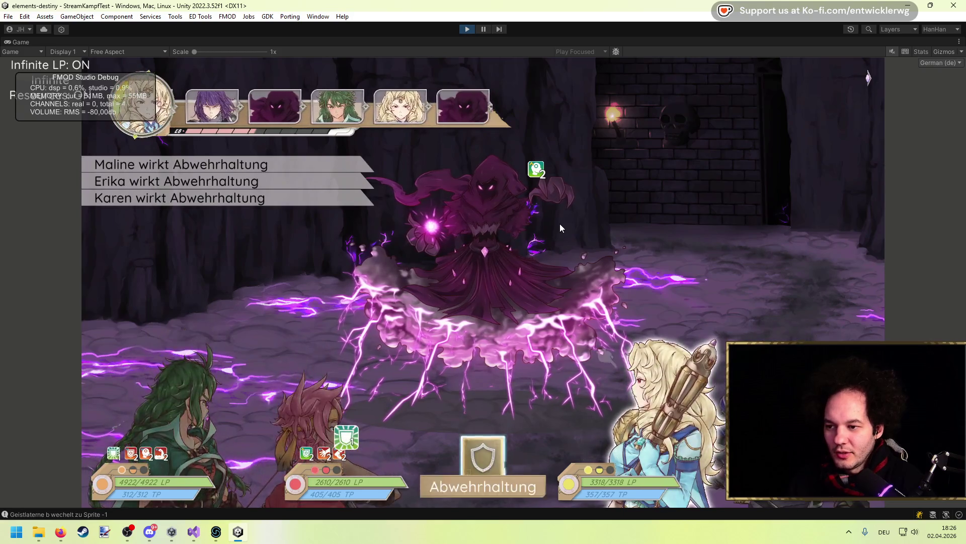
key(Down)
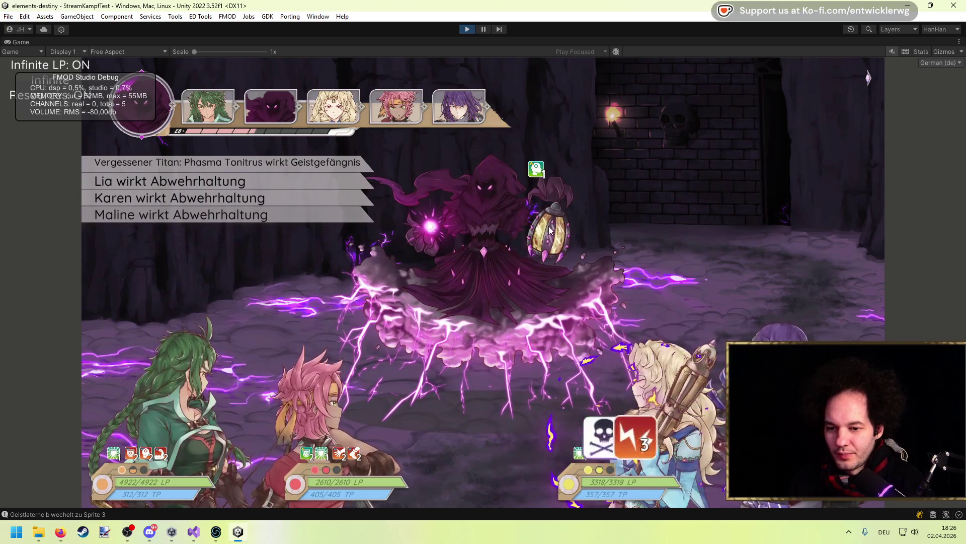
key(Down)
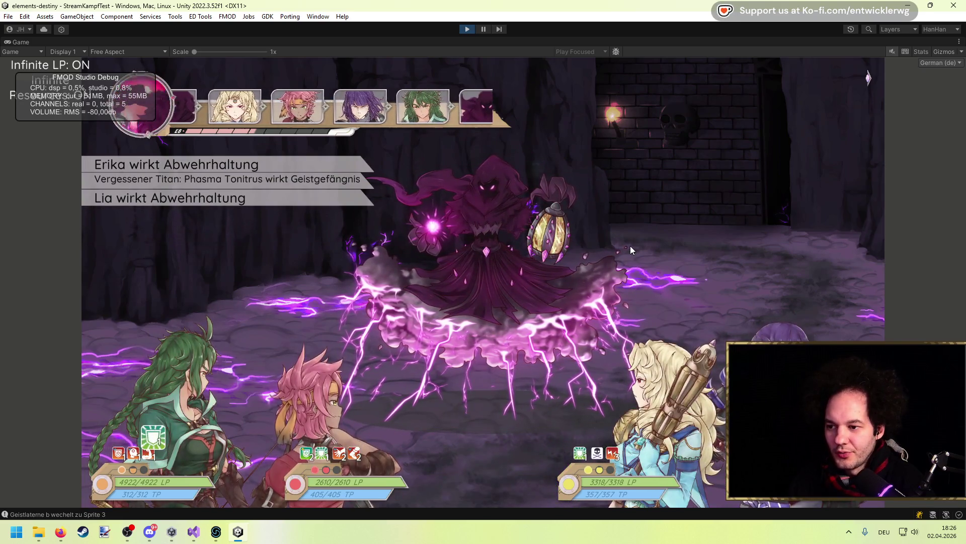
key(Down)
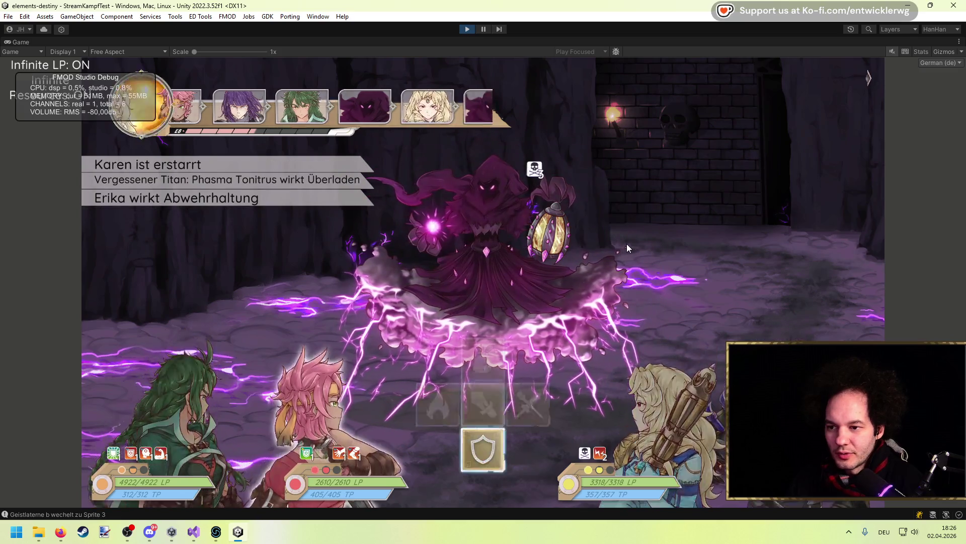
key(Down)
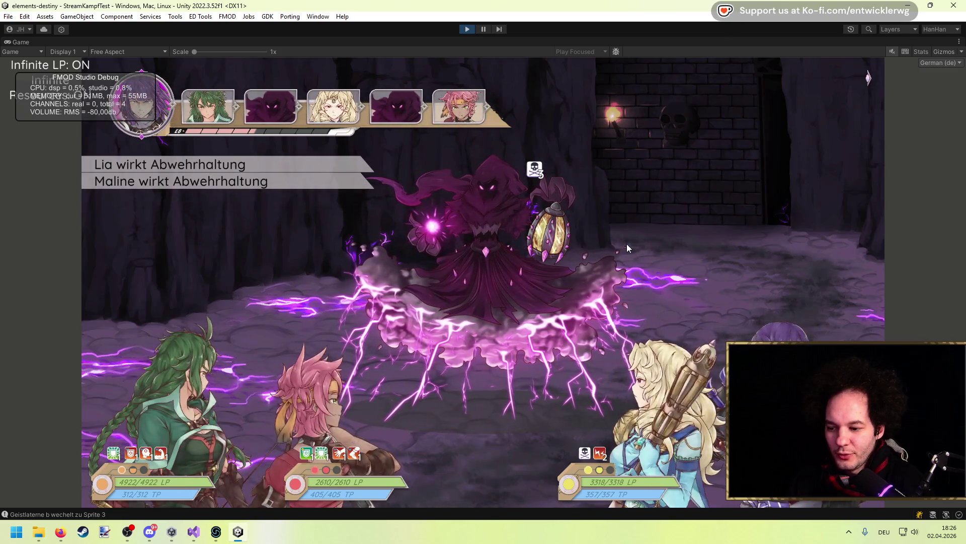
key(Down)
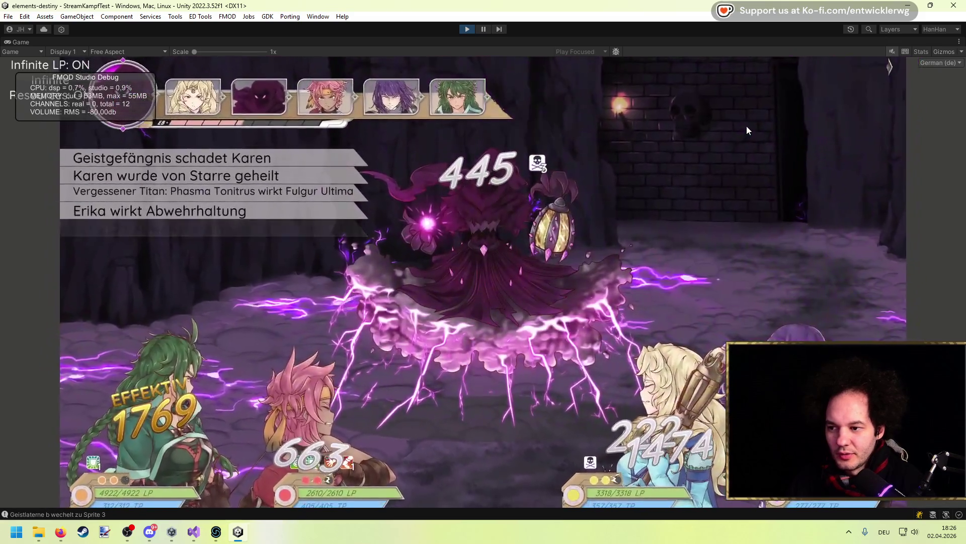
key(Down)
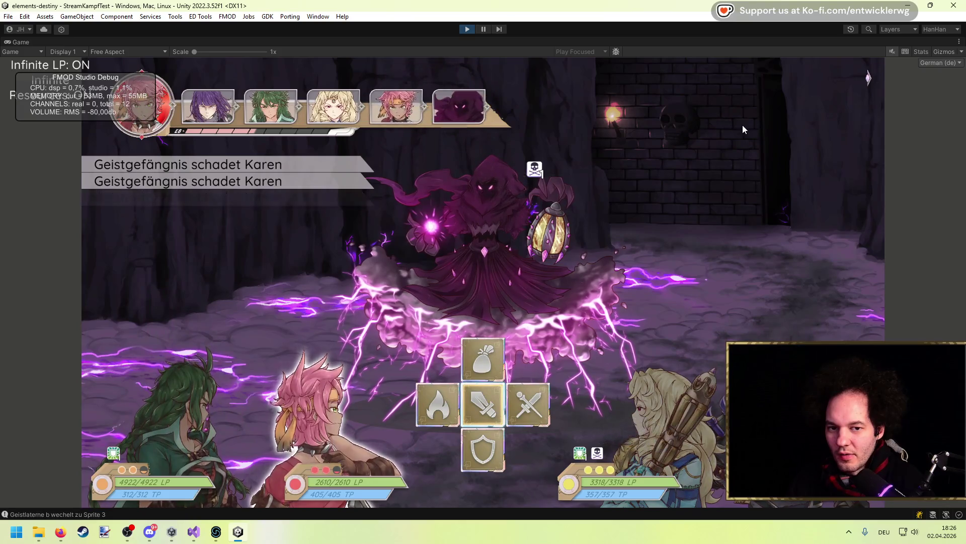
key(Down)
key(Return)
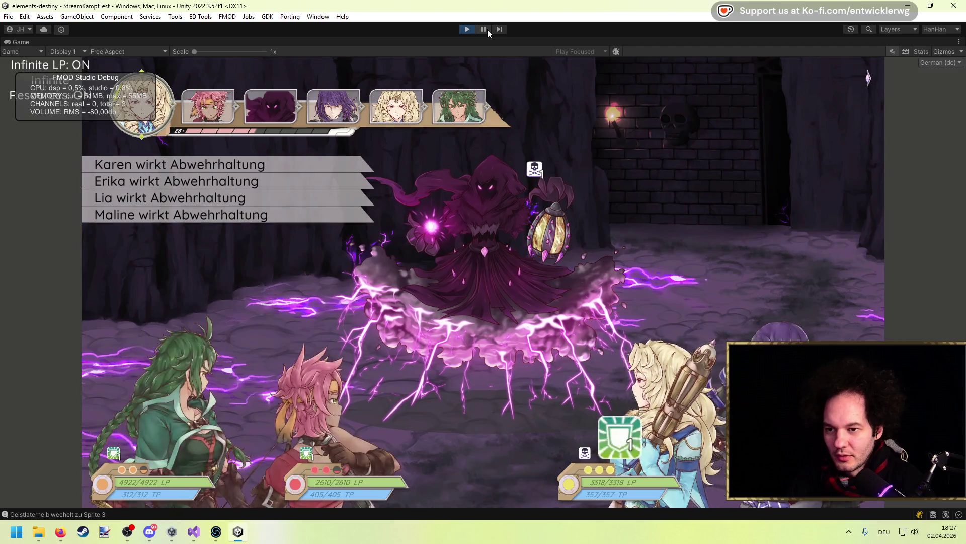
key(Down)
key(Return)
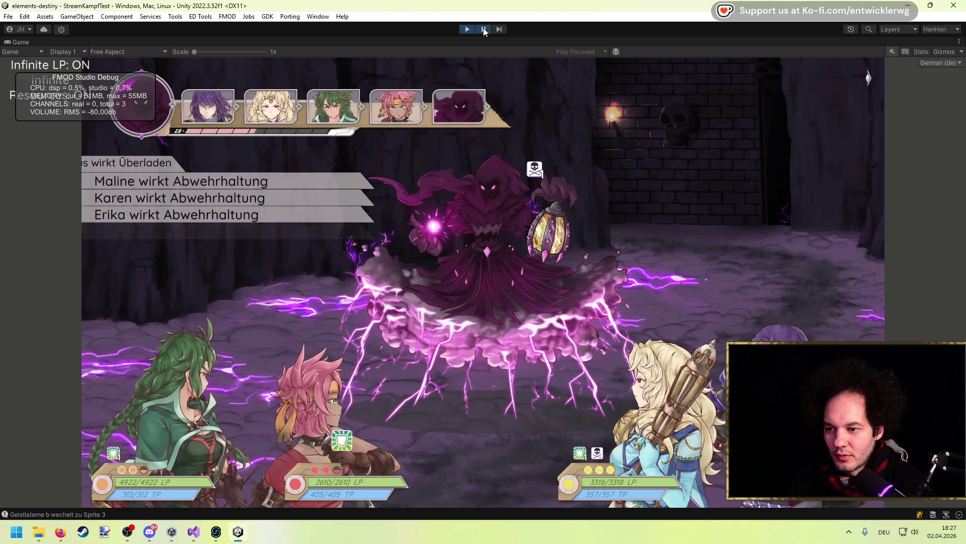
Step: Pause and resume the battle once, then stop Play mode
click(483, 29)
key(shift+space)
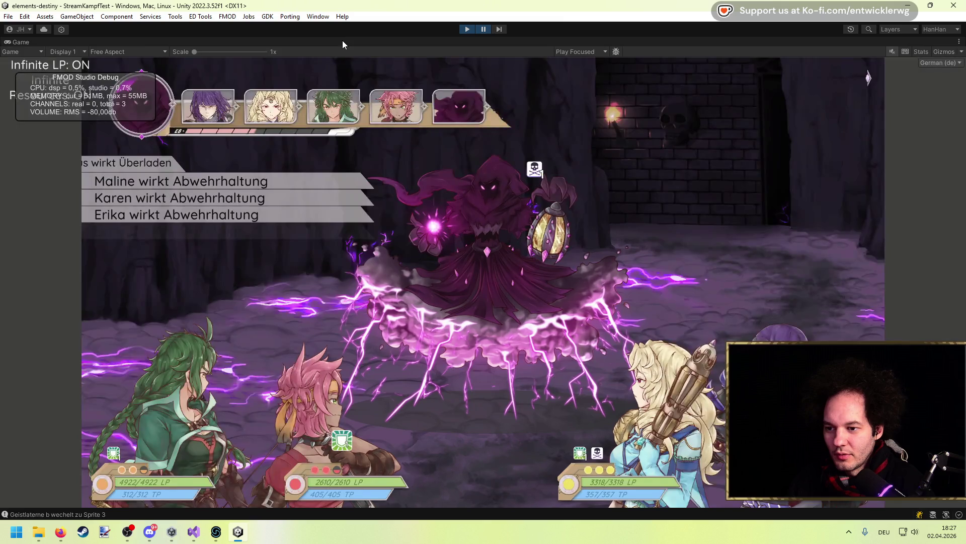
click(483, 29)
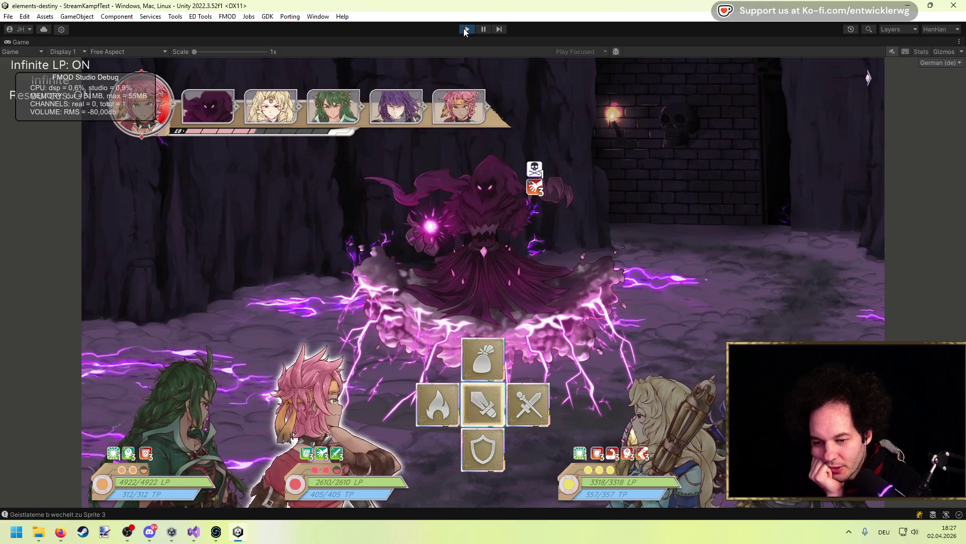
click(465, 30)
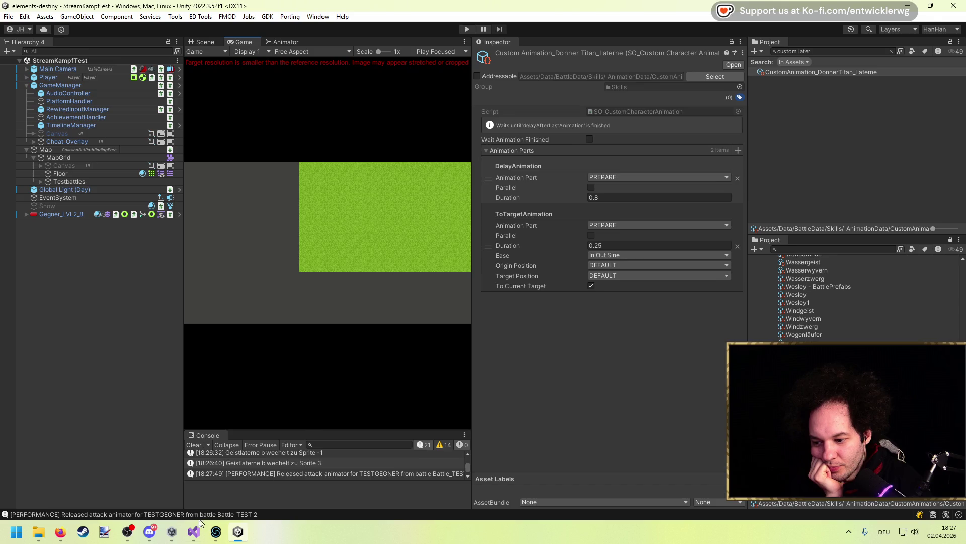
Step: In Visual Studio, open BattleSkillBehaviour_RouletteLaterne.cs and look over its ThrowLaterne method
key(alt+Tab)
scroll(216, 396, up, 6)
scroll(274, 273, down, 15)
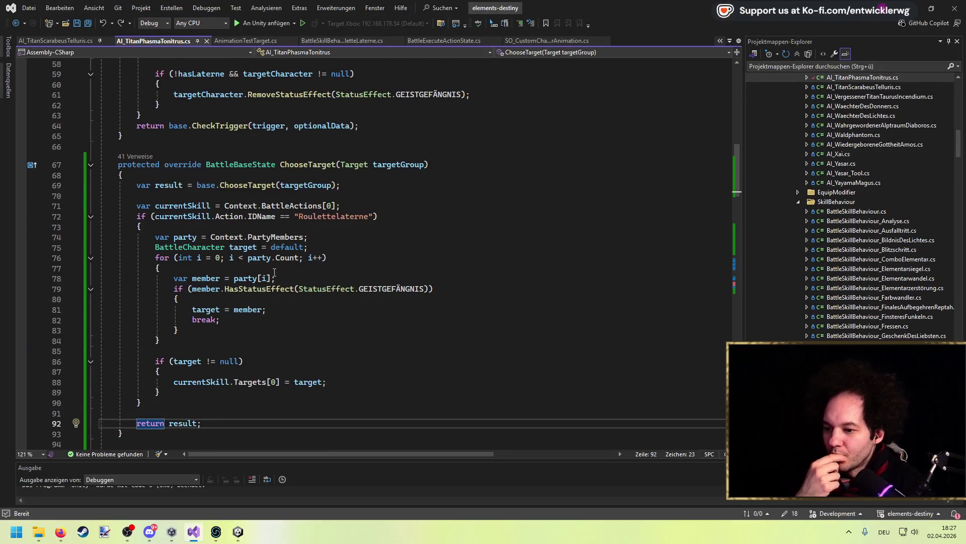
scroll(275, 272, down, 8)
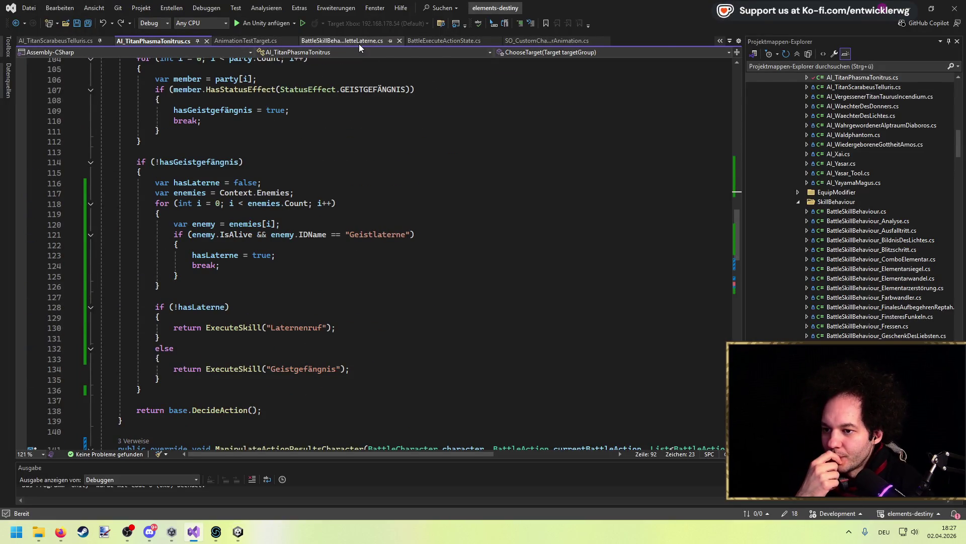
click(358, 44)
scroll(327, 352, up, 5)
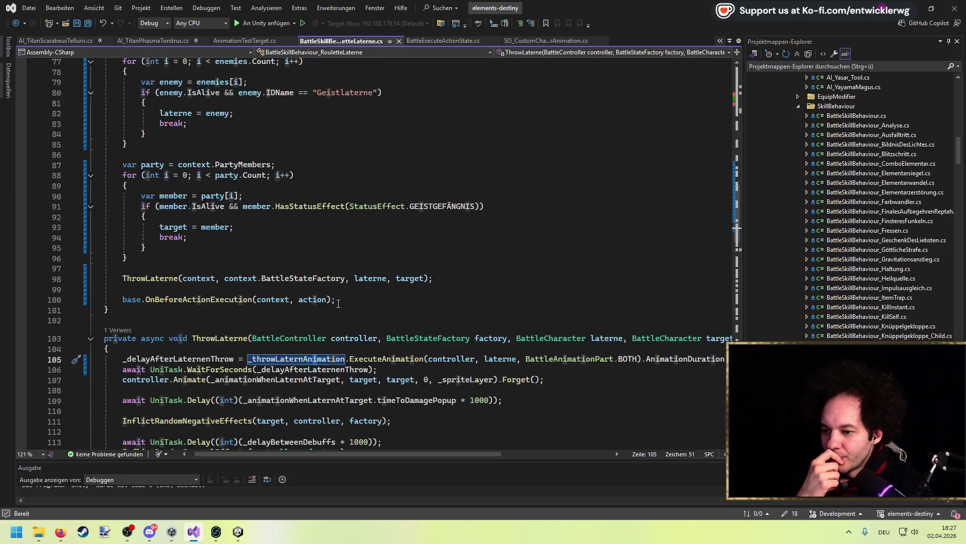
click(248, 369)
scroll(267, 294, down, 1)
scroll(266, 294, down, 8)
scroll(267, 294, up, 12)
scroll(266, 294, down, 3)
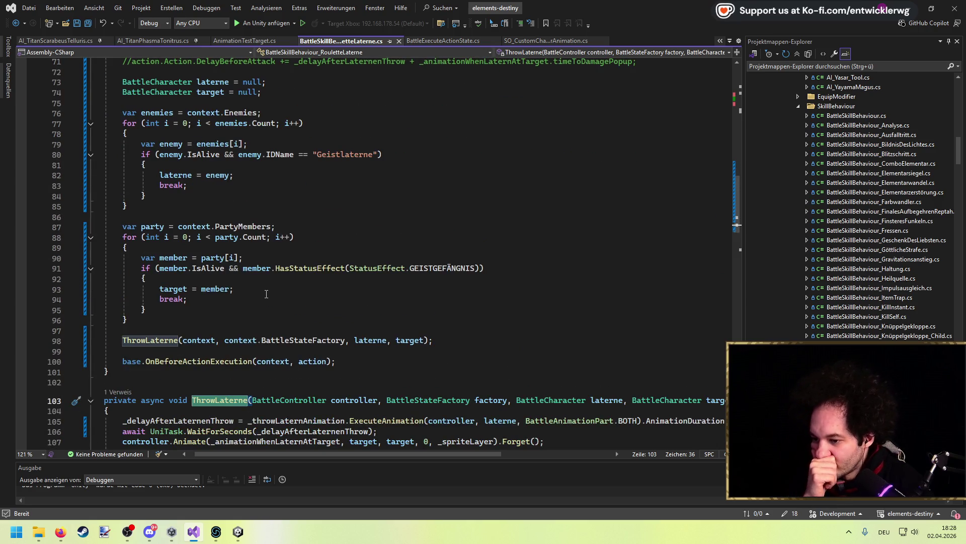
scroll(266, 293, up, 3)
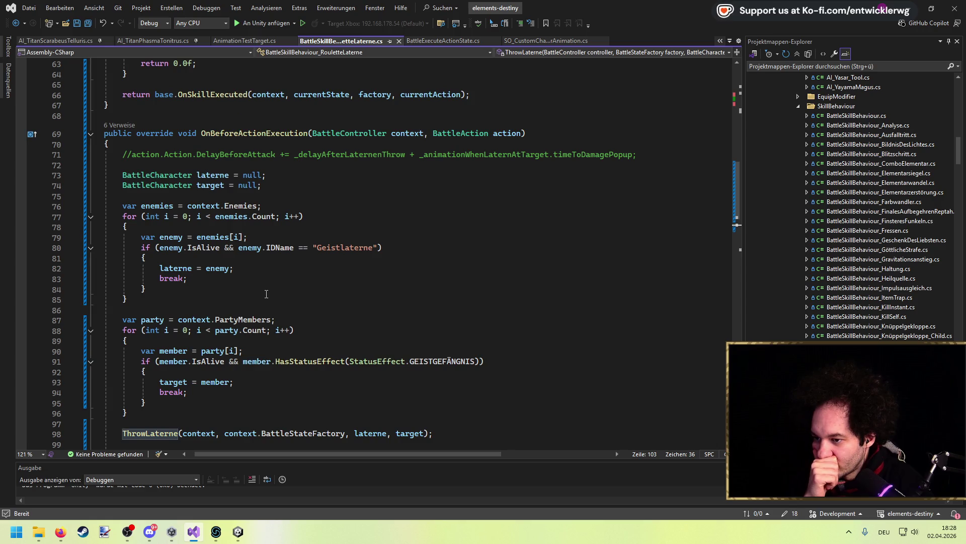
scroll(266, 293, down, 3)
scroll(266, 294, up, 1)
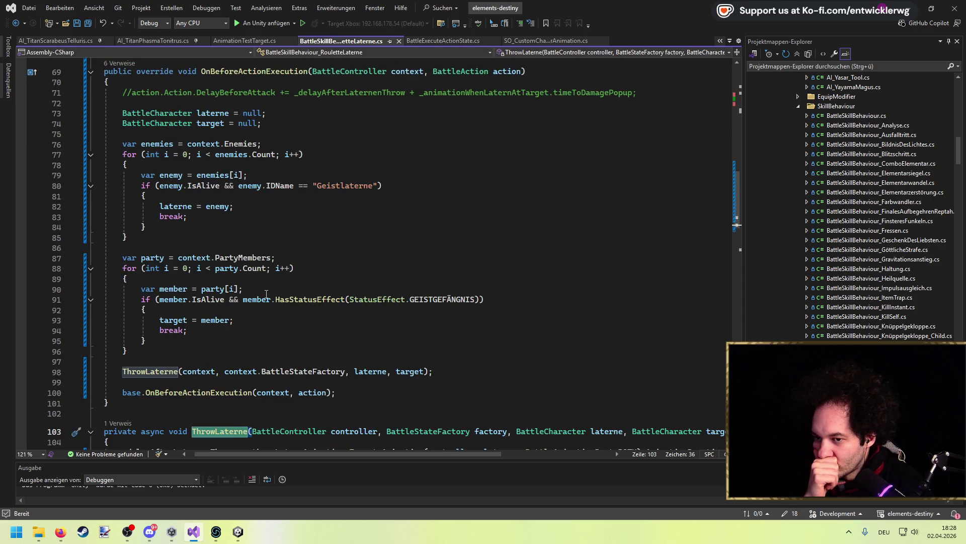
Step: List the 6 references to OnBeforeActionExecution, open the BattleExecuteActionState call, then return to Unity
click(121, 63)
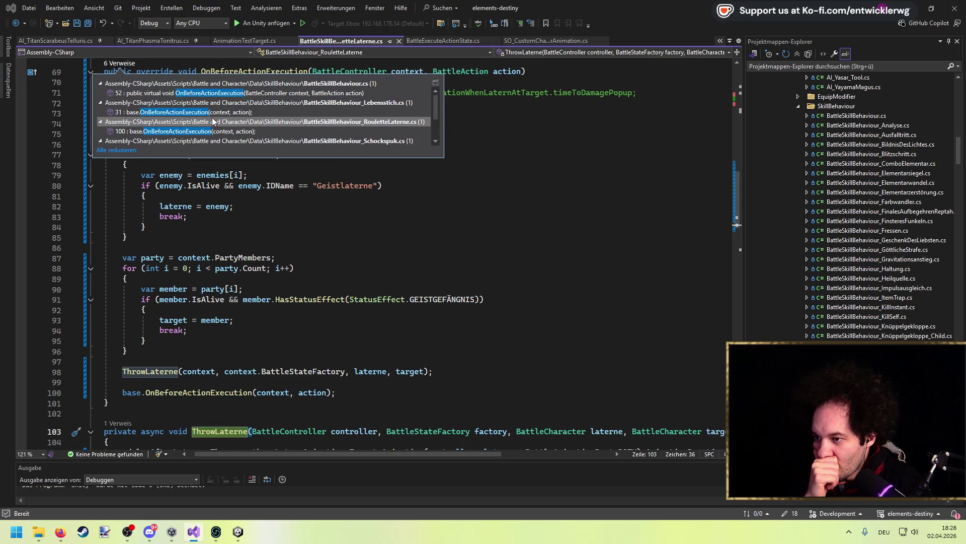
scroll(216, 129, down, 1)
double_click(216, 132)
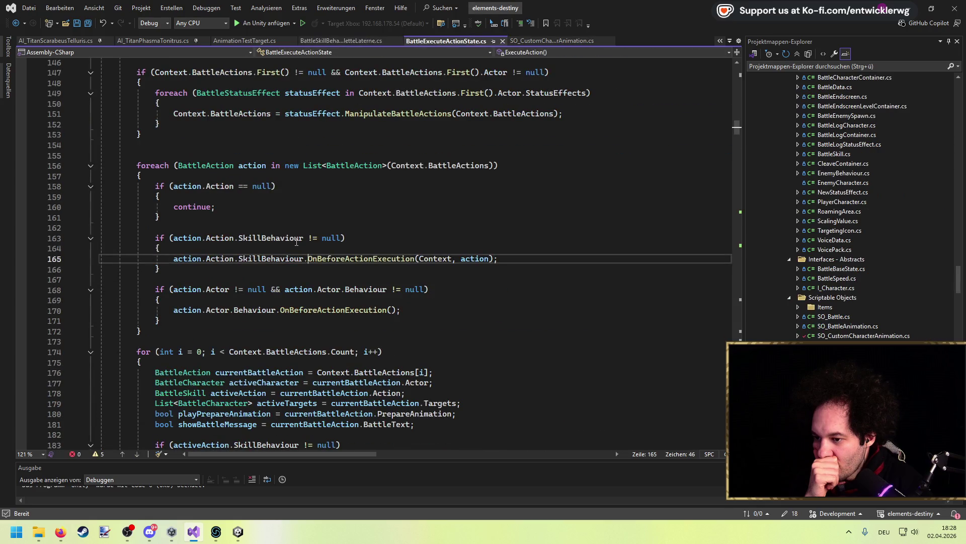
scroll(296, 242, down, 9)
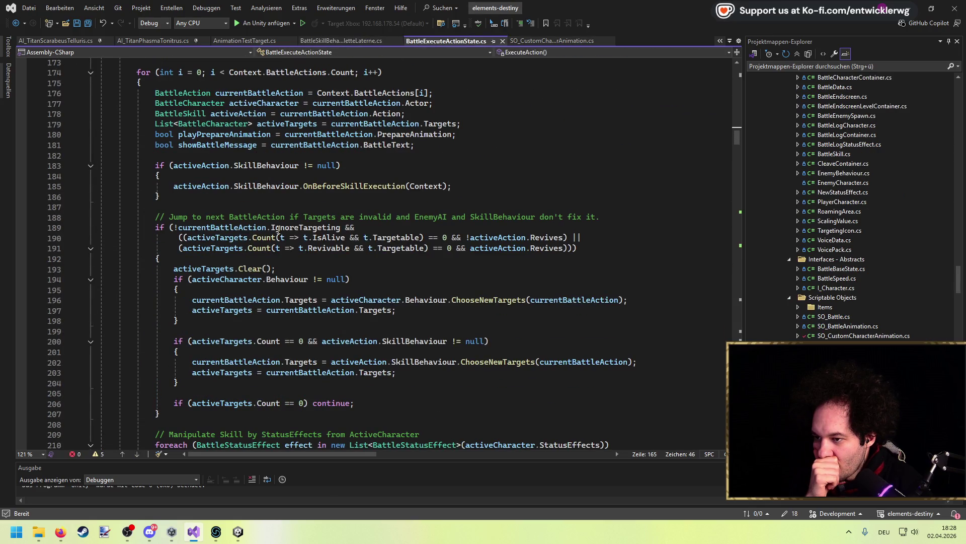
scroll(278, 230, down, 6)
scroll(277, 229, up, 5)
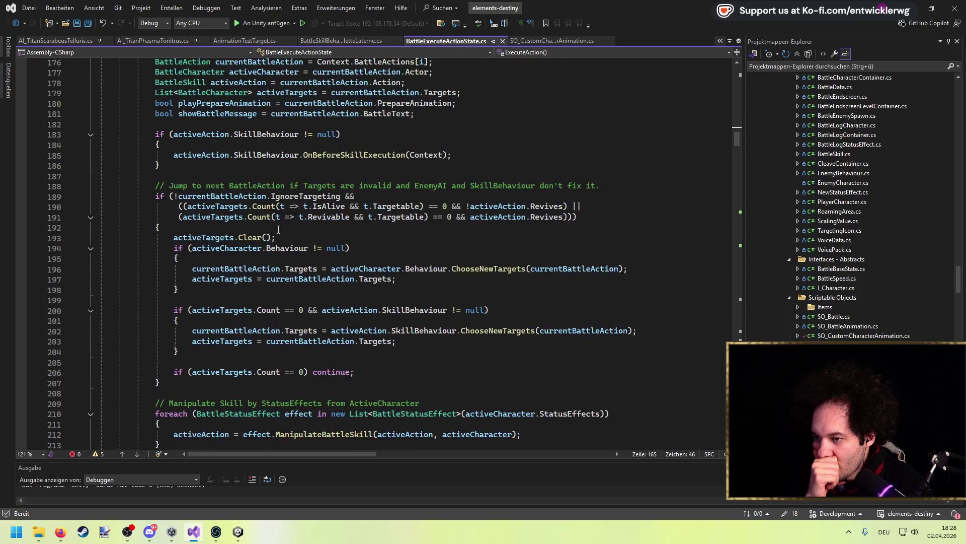
scroll(277, 227, down, 5)
scroll(277, 228, down, 15)
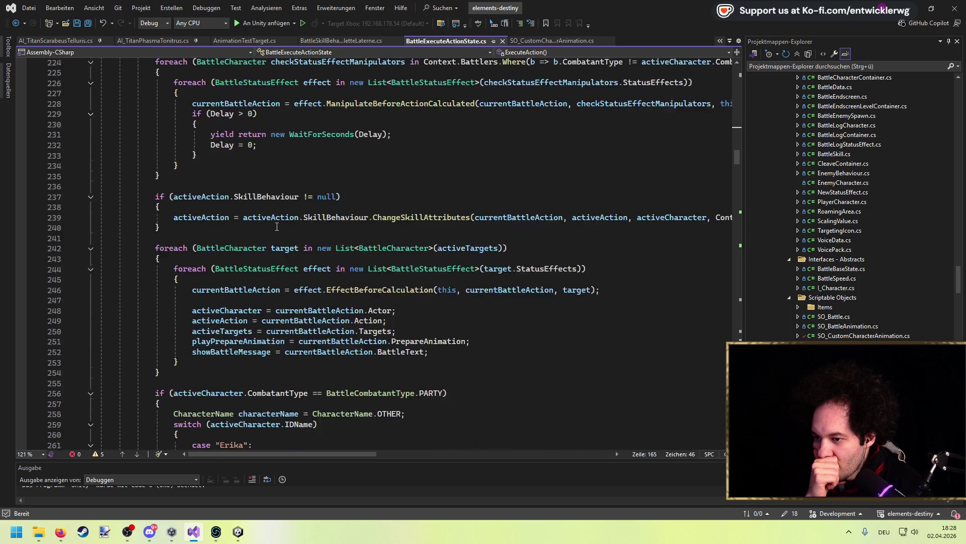
scroll(276, 227, down, 9)
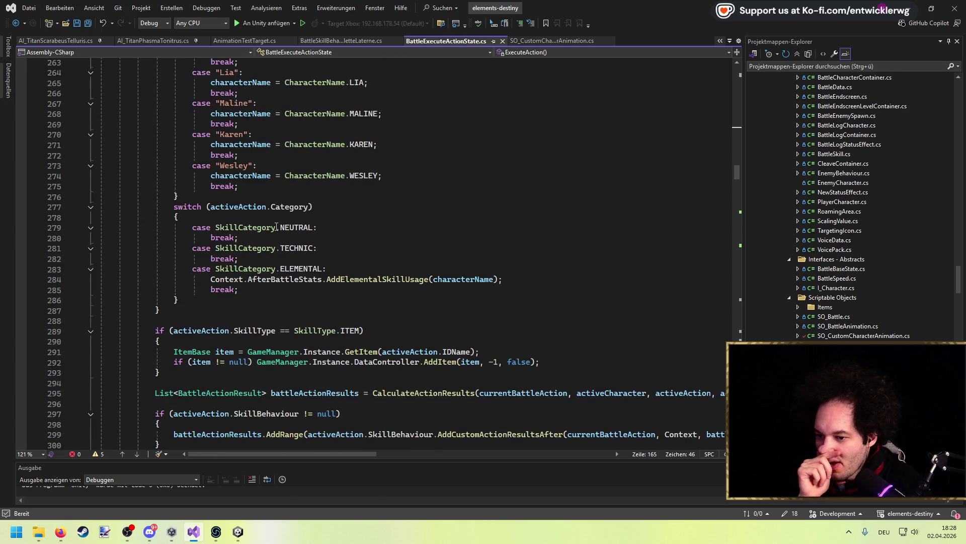
key(alt+Tab)
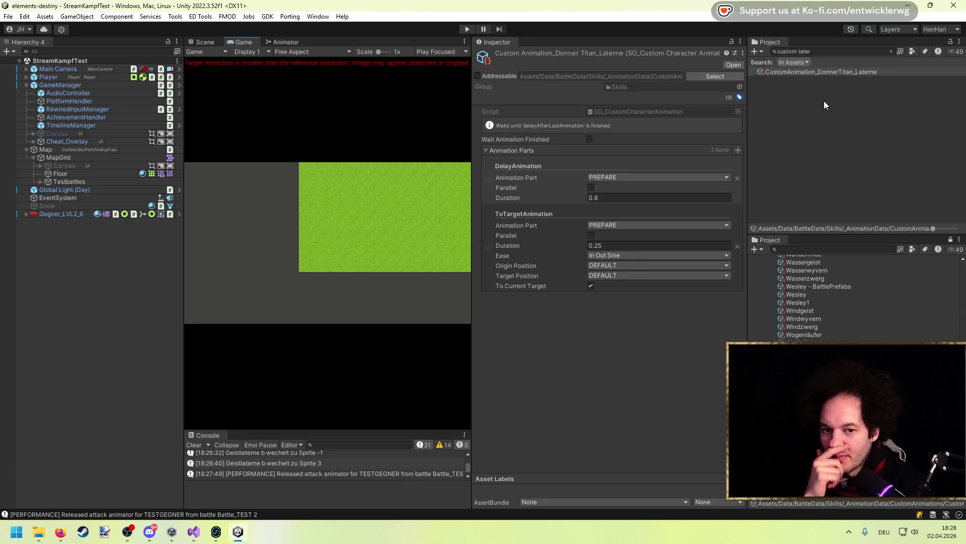
Step: Set the first DelayAnimation duration to 0.5 and widen the Game view panel
click(596, 198)
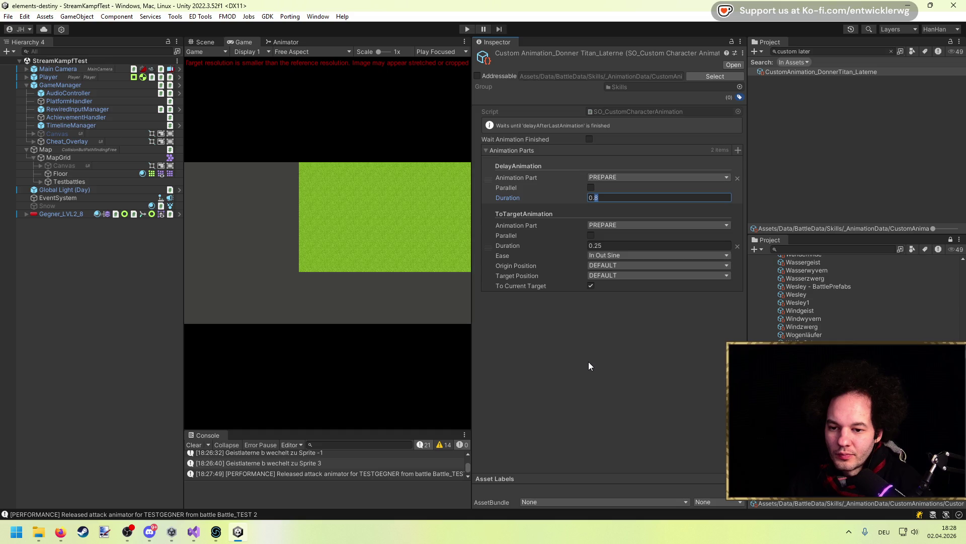
text(0.5)
key(Return)
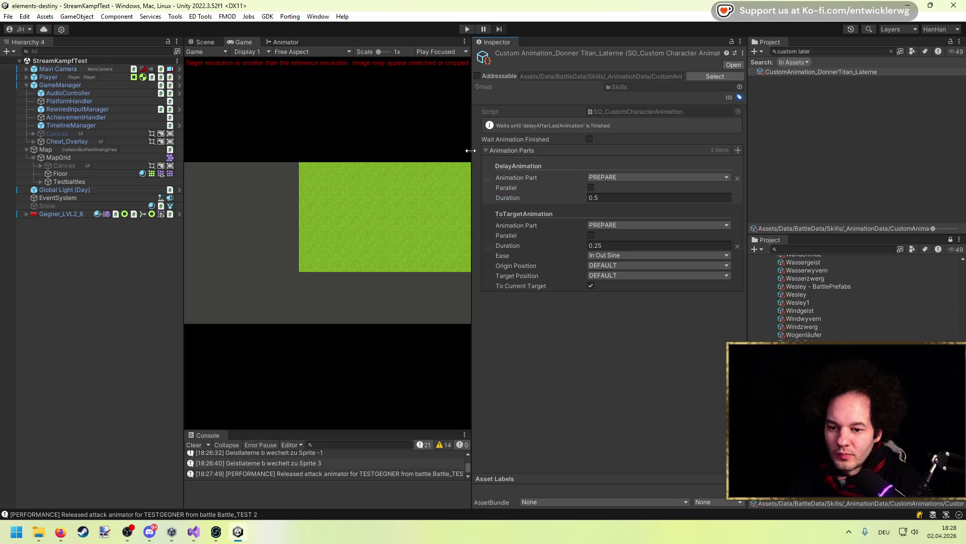
drag(469, 146, 529, 158)
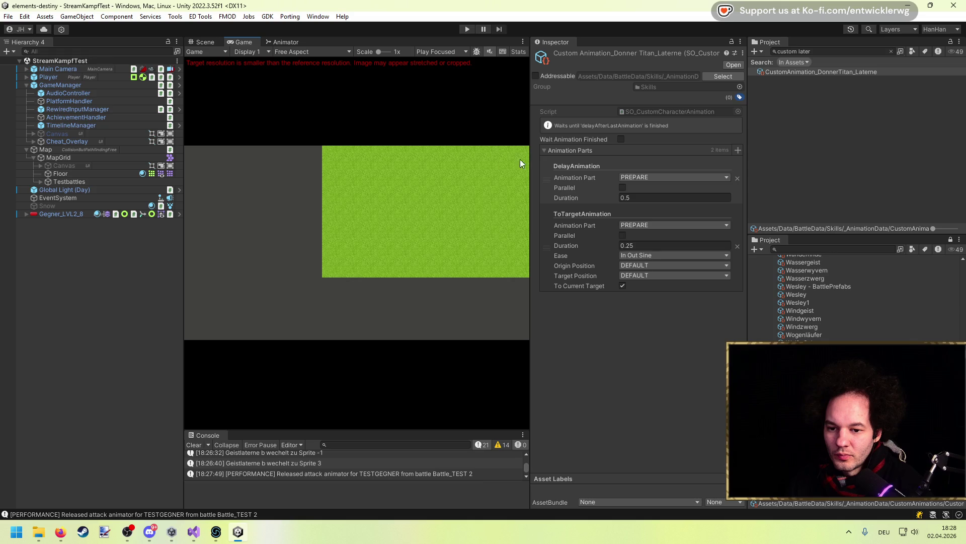
drag(186, 218, 130, 227)
click(193, 532)
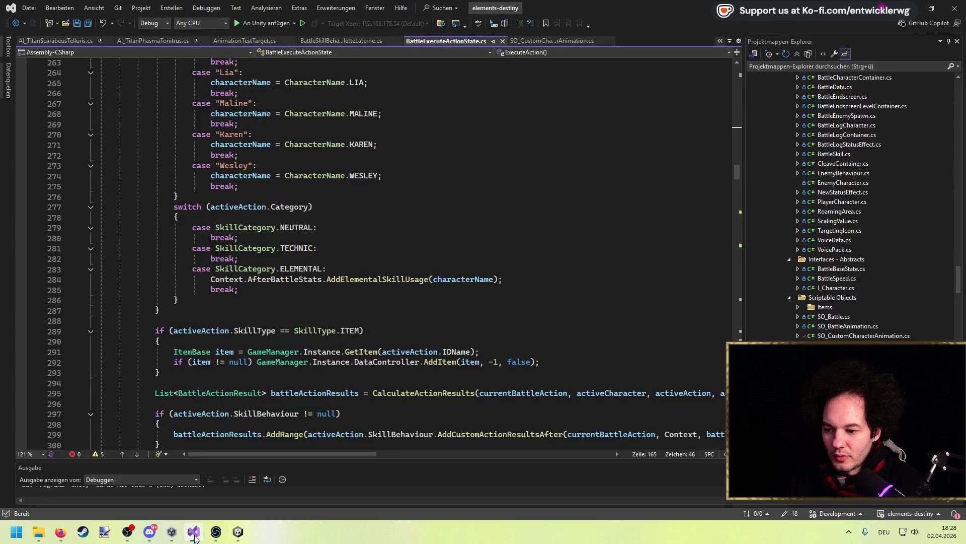
scroll(330, 101, down, 20)
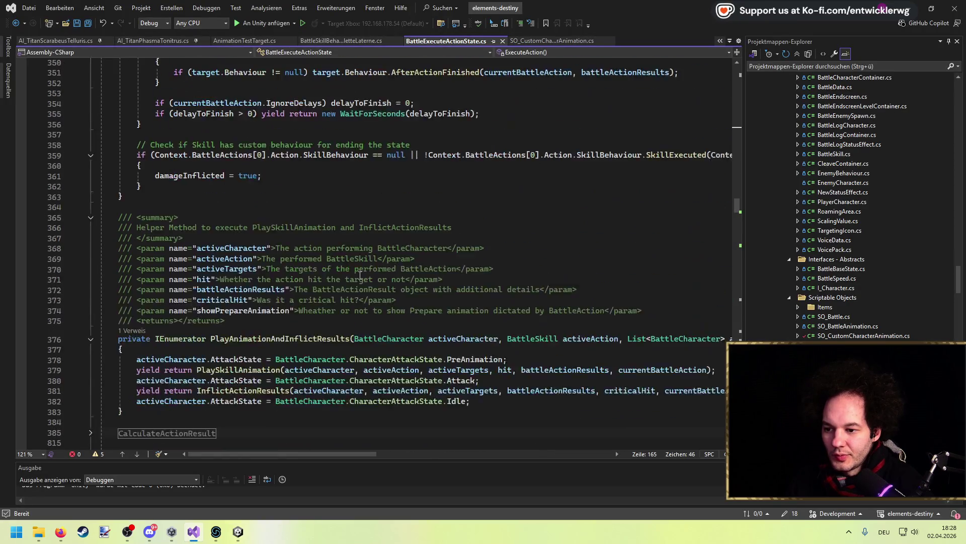
double_click(898, 10)
click(576, 20)
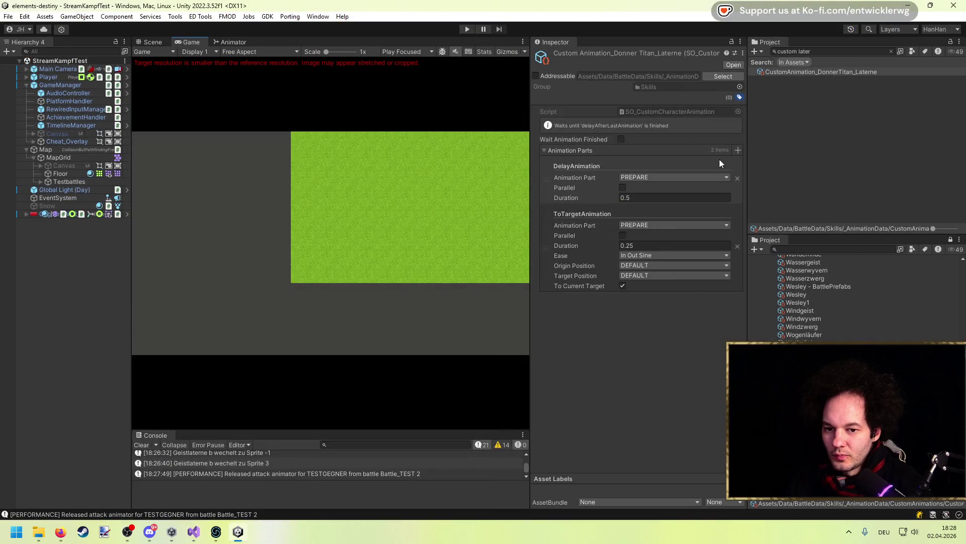
Step: Add another DelayAnimation part under Animation Parts, then show the battle map in the Scene view
click(737, 151)
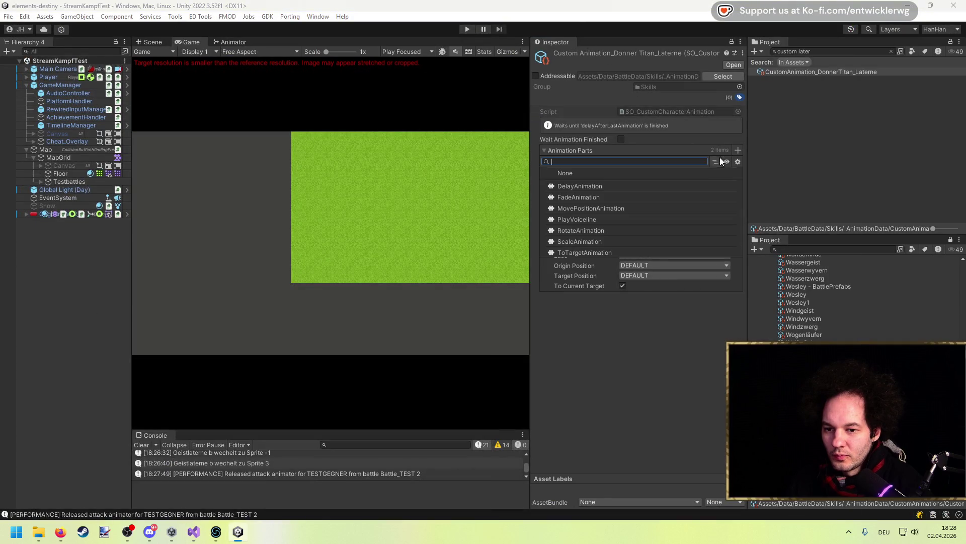
click(606, 183)
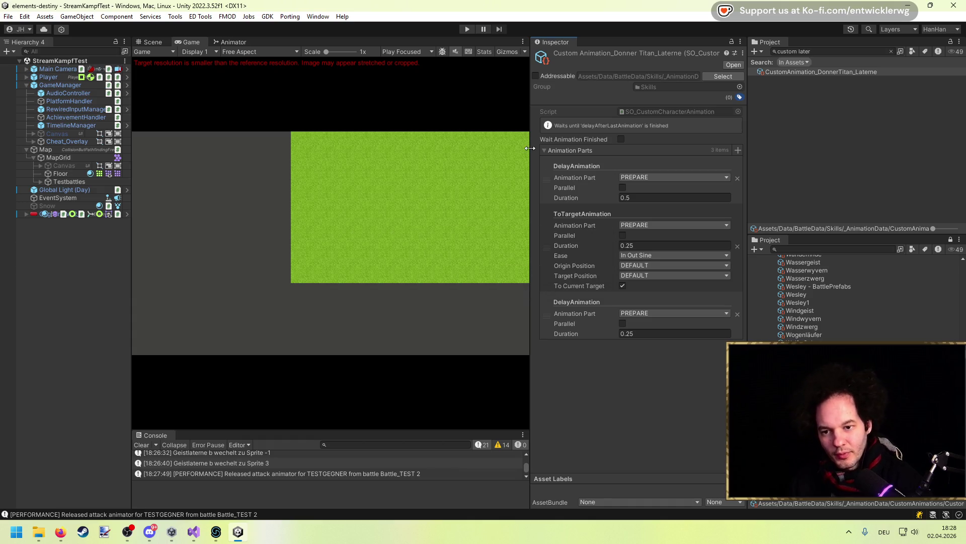
drag(530, 148, 626, 149)
click(151, 41)
scroll(431, 200, down, 3)
click(64, 295)
scroll(381, 242, up, 5)
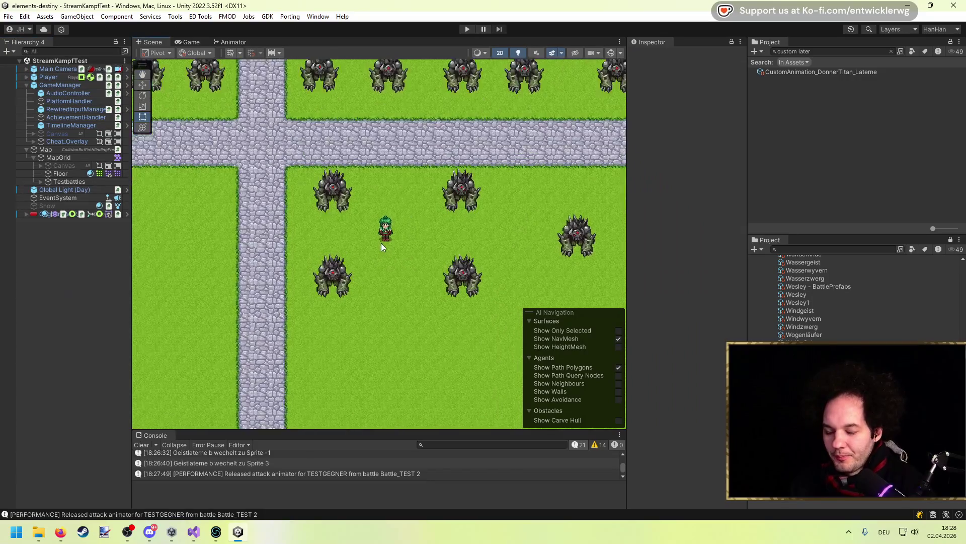
click(194, 531)
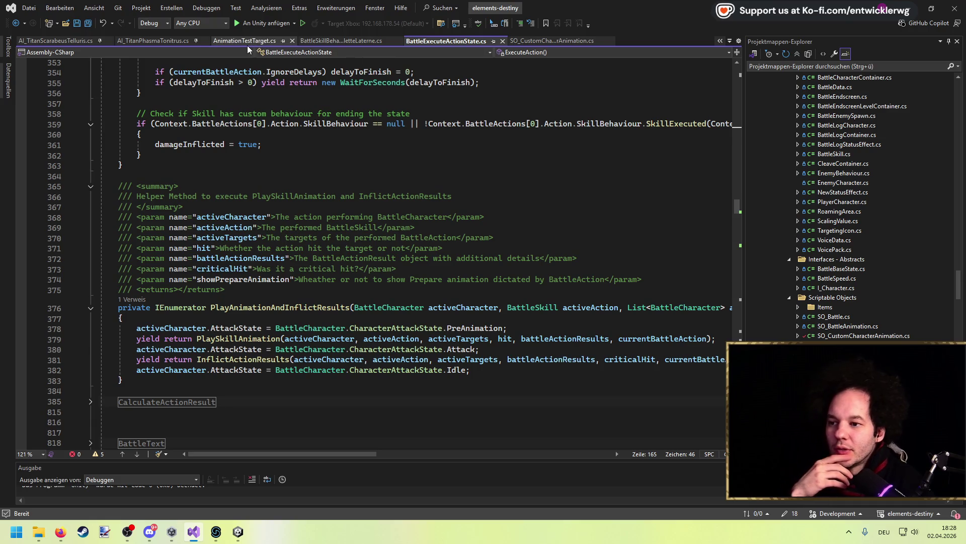
Step: Review OnSkillExecuted and the _animationWhenLaternAtTarget code in BattleSkillBehaviour_RouletteLaterne.cs
click(549, 43)
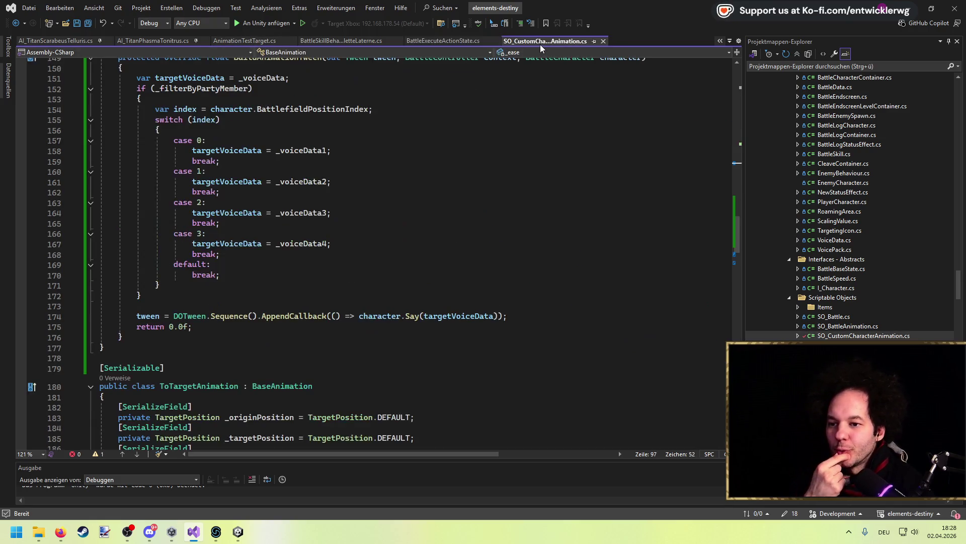
click(349, 44)
scroll(365, 179, up, 4)
scroll(288, 177, down, 15)
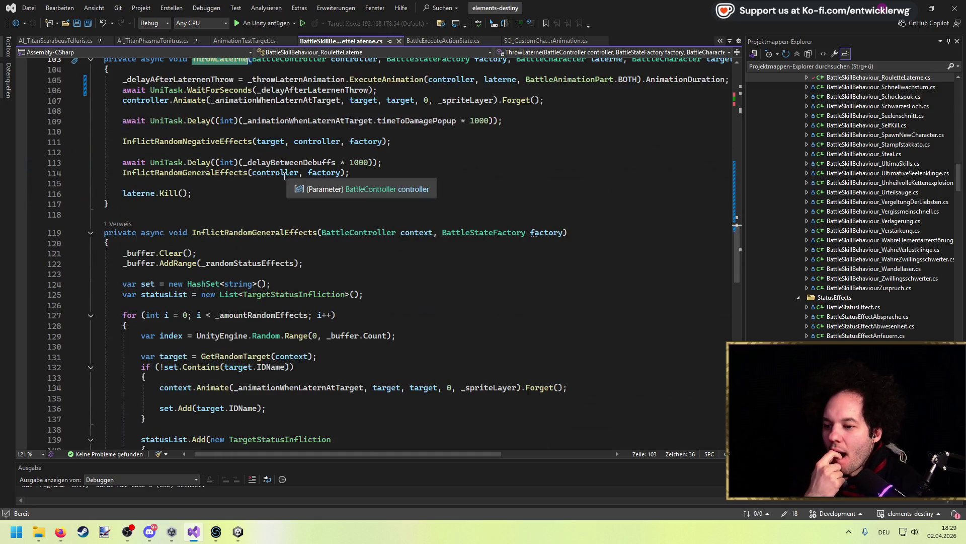
scroll(285, 176, up, 11)
scroll(277, 174, up, 10)
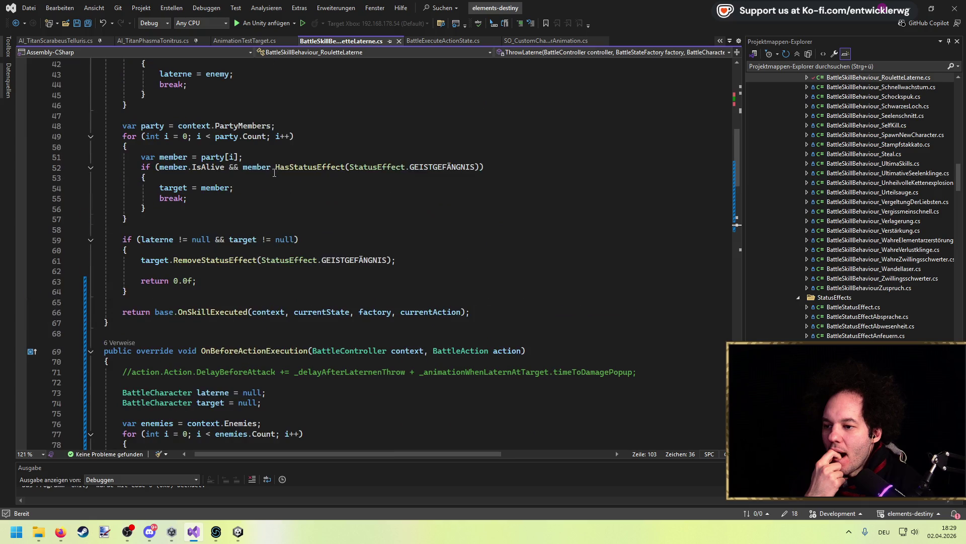
scroll(275, 172, up, 6)
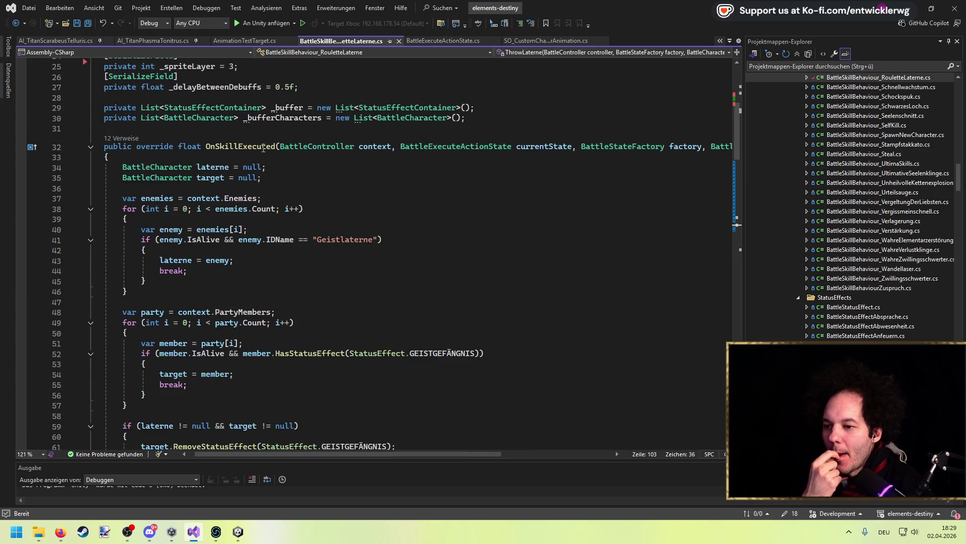
click(263, 147)
scroll(292, 260, down, 6)
click(183, 281)
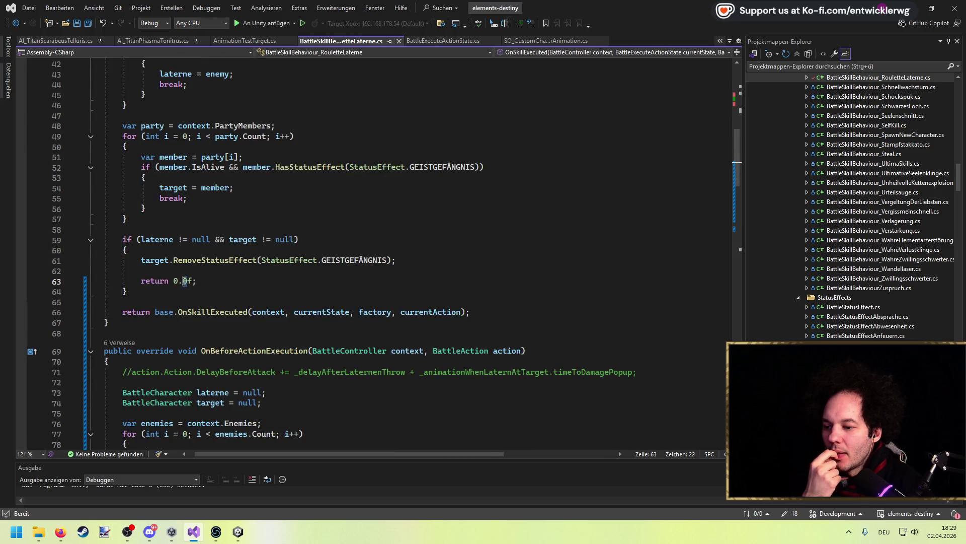
scroll(237, 219, down, 5)
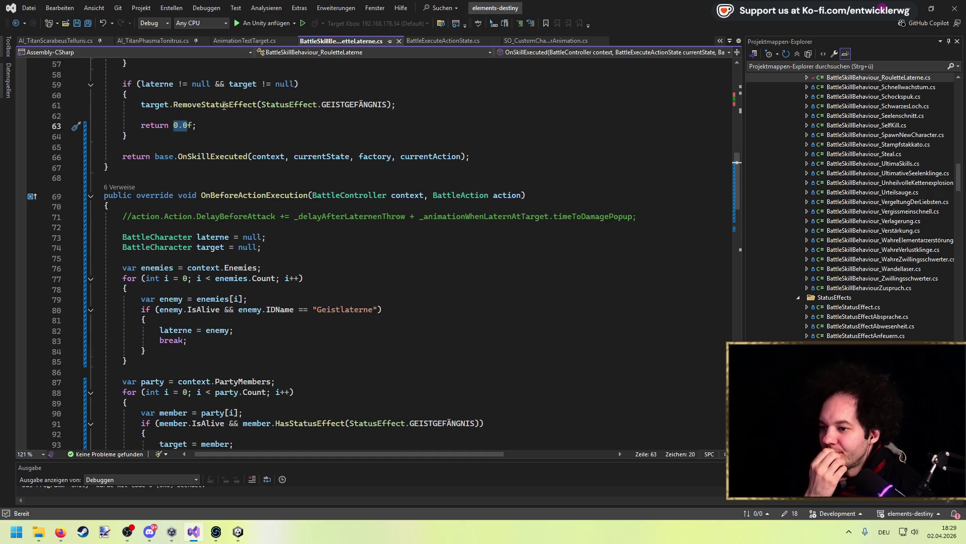
scroll(224, 106, down, 14)
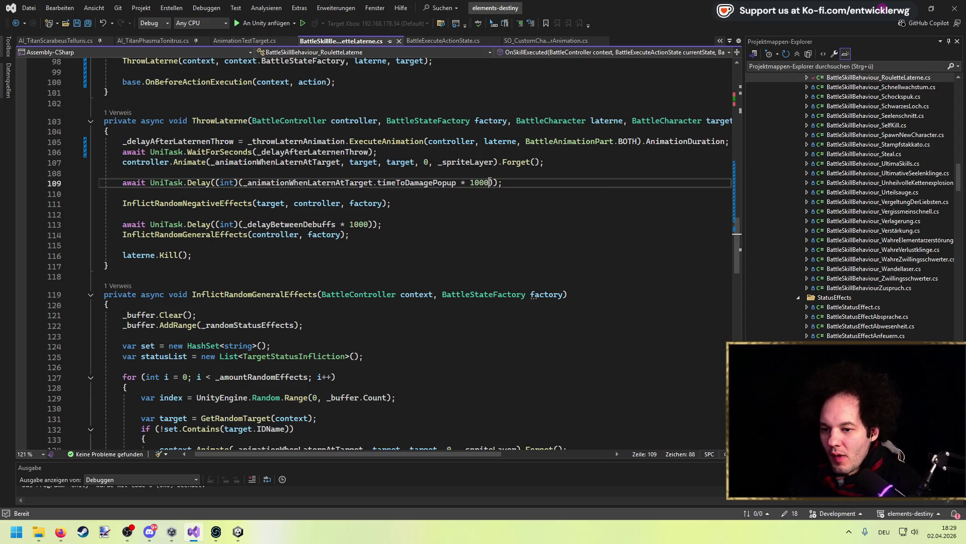
click(245, 183)
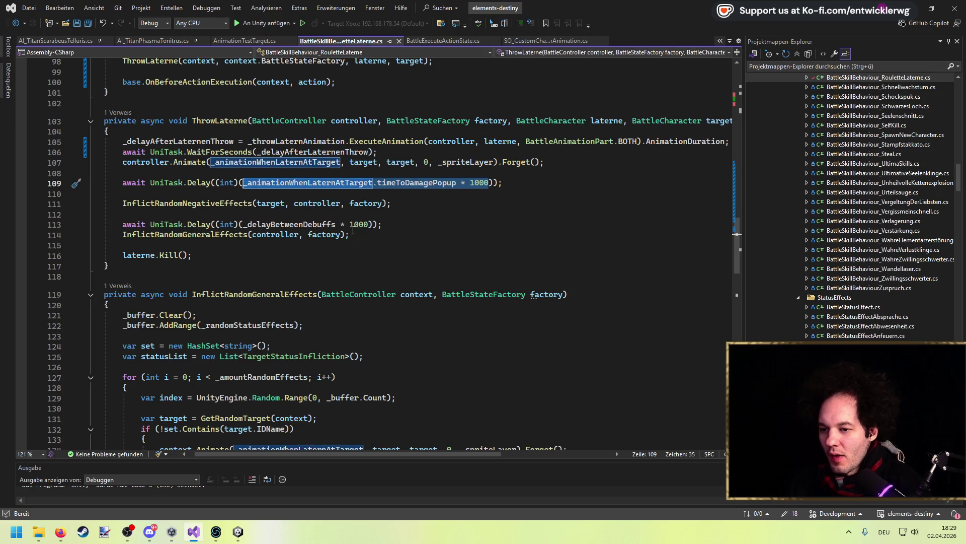
Step: Replace return 0.0f in OnSkillExecuted with _delayBetweenDebuffs * 1000 + 1.0f and save
drag(373, 225, 240, 225)
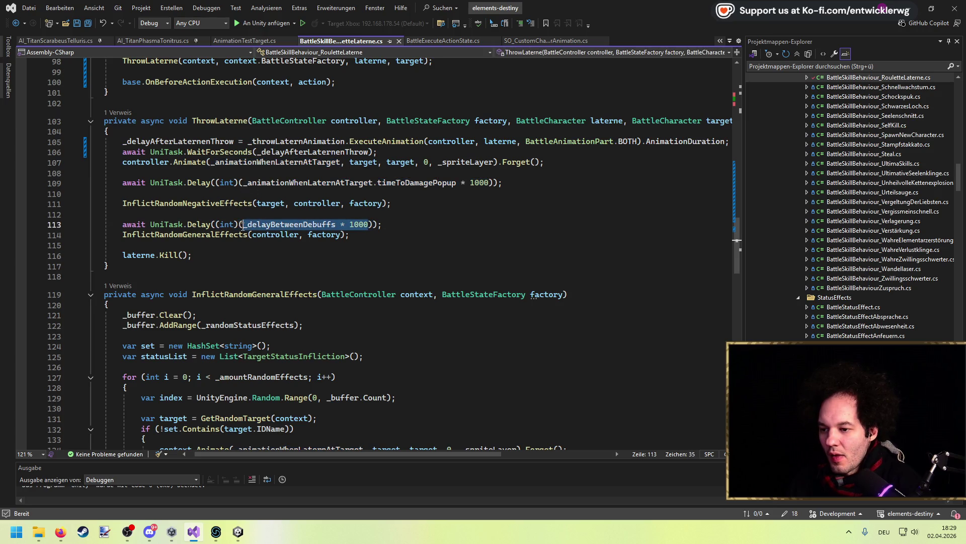
click(24, 22)
click(24, 31)
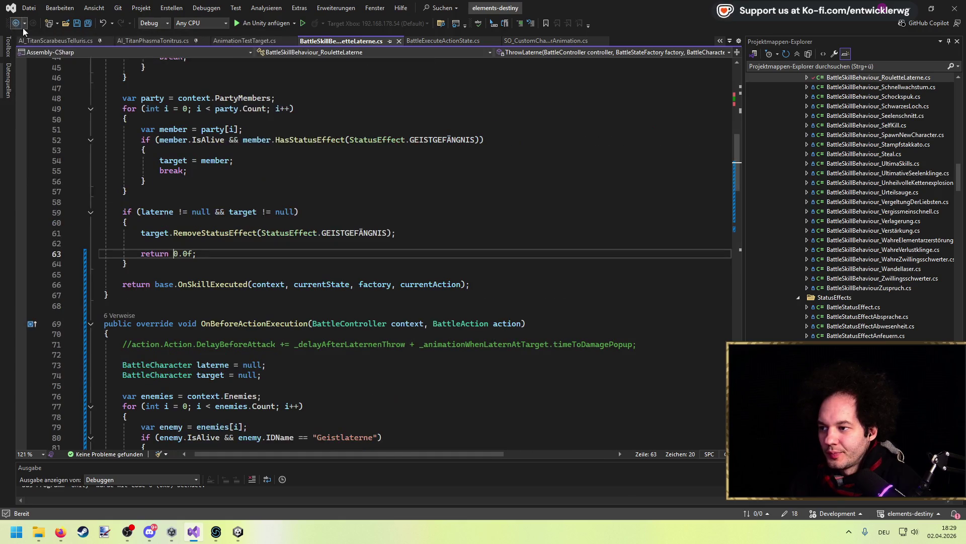
double_click(191, 253)
text(_delayBetweenDebuffs * 1000 + )
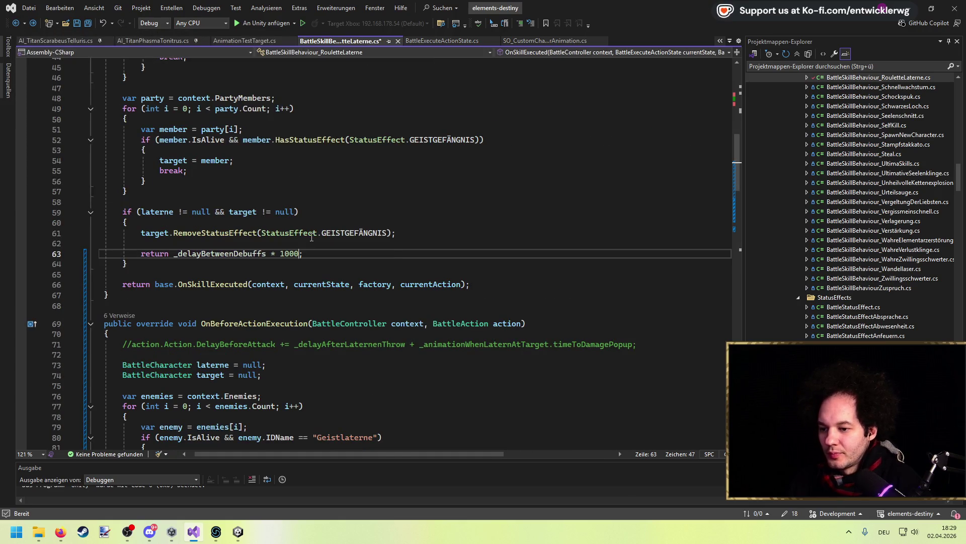
text(1.0f)
key(ctrl+s)
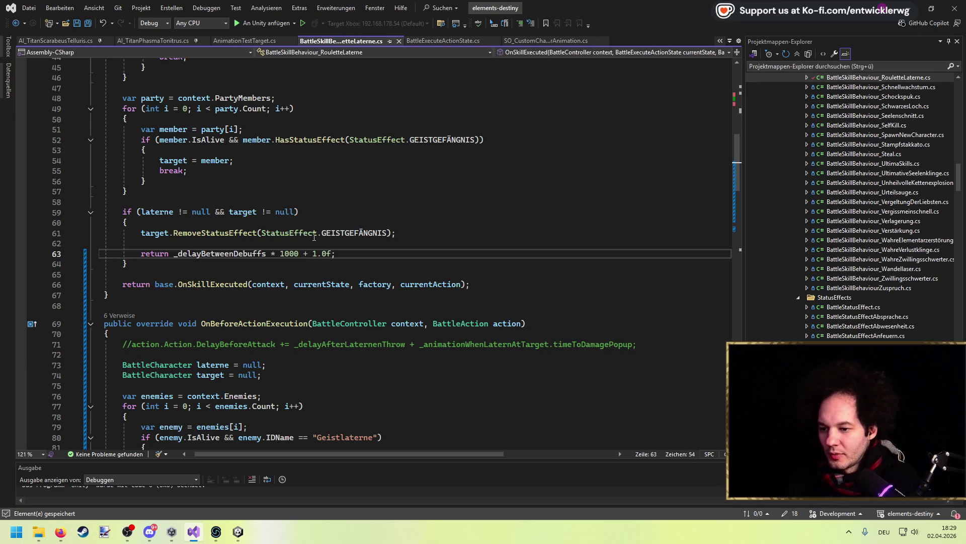
Step: Find the next _delayBetweenDebuffs usage, then let Unity recompile the edited script
double_click(226, 253)
key(ctrl+F3)
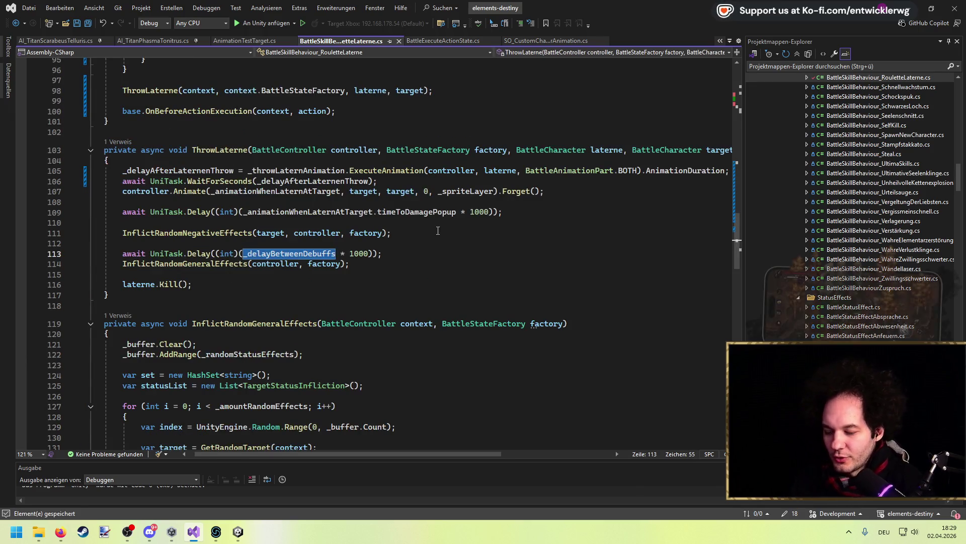
click(359, 263)
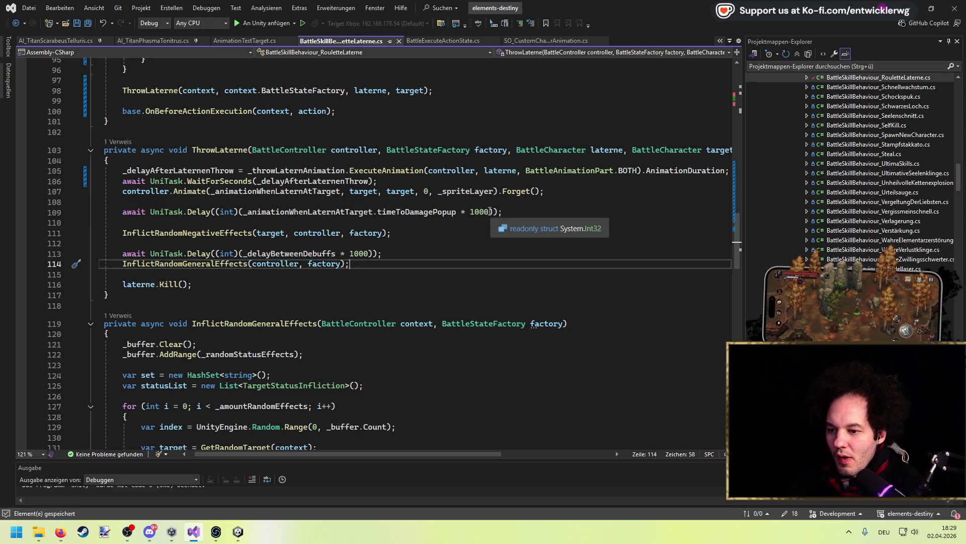
scroll(316, 150, up, 17)
click(316, 150)
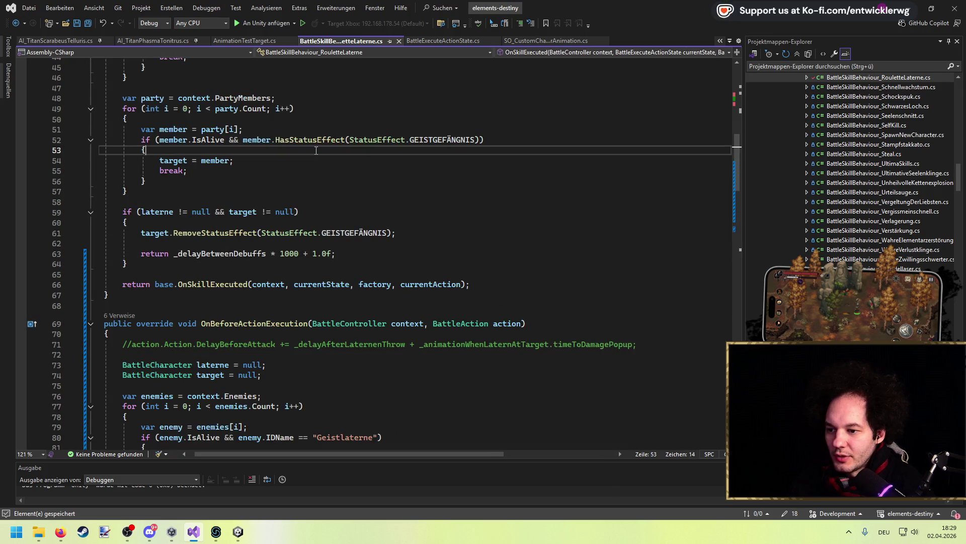
key(alt+Tab)
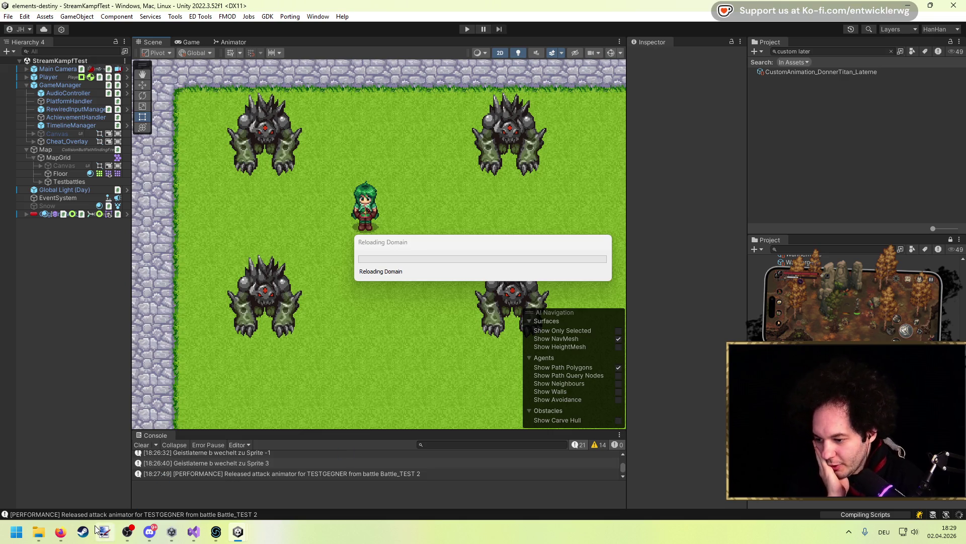
click(35, 468)
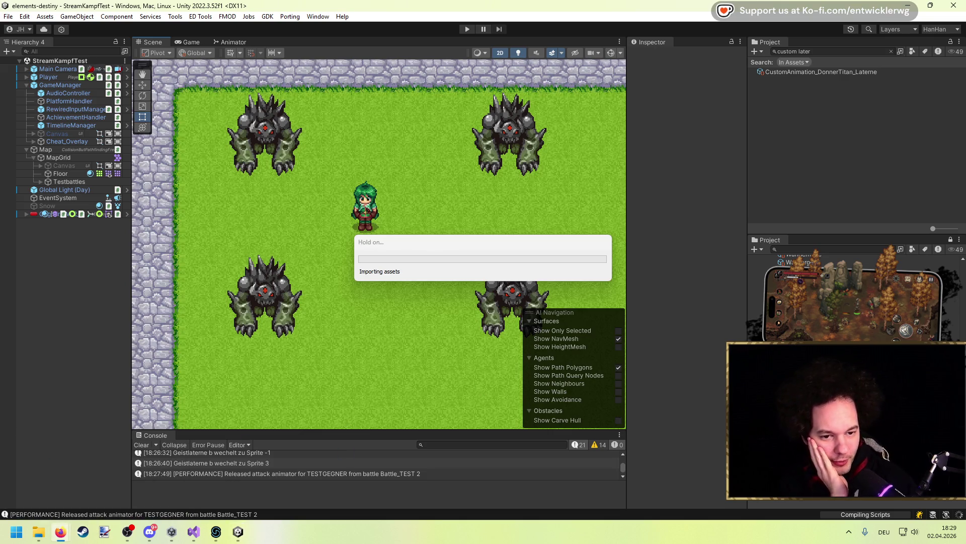
click(187, 541)
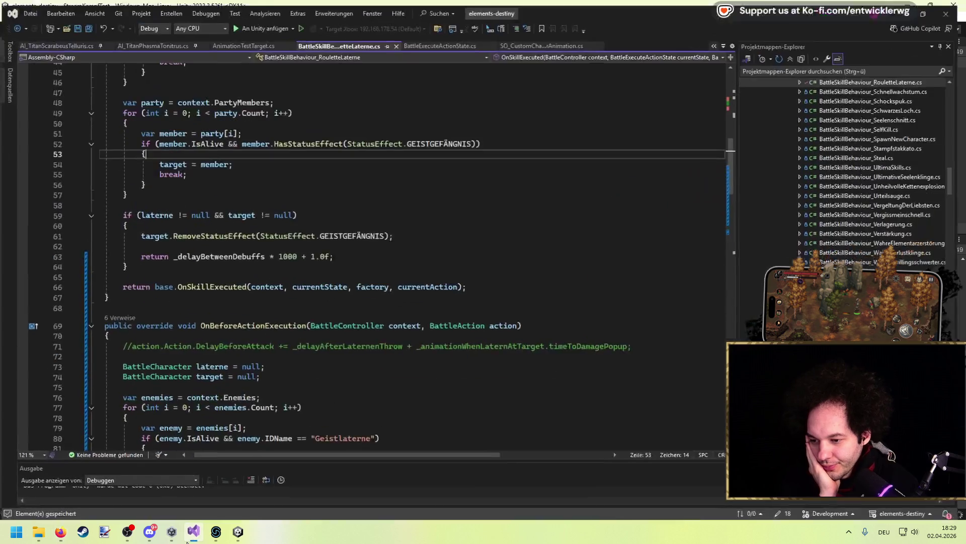
click(448, 198)
Step: Open BattleSkillBehaviour_SpawnNewCharacter.cs and delete the _targetIndex field and SetTargetBattleIndex method
key(ctrl+t)
text(Spa)
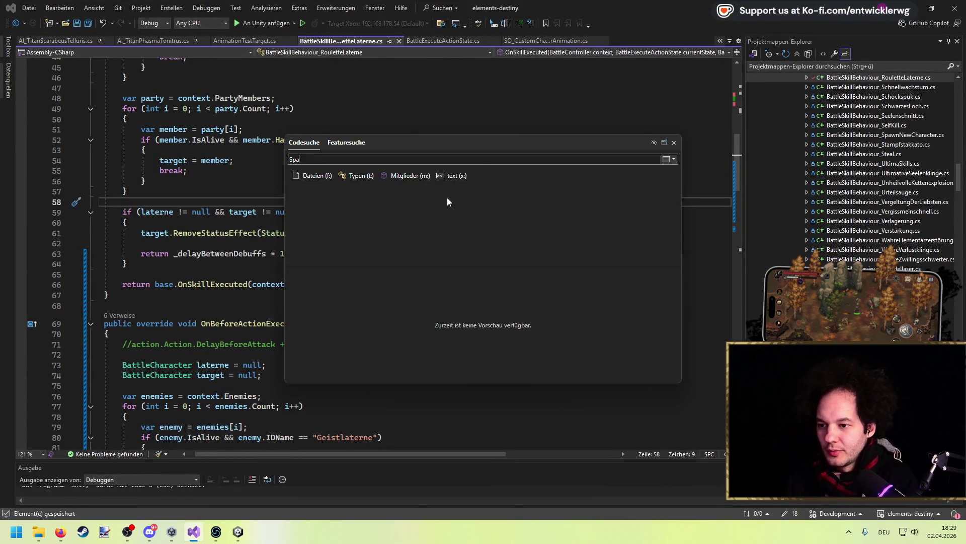
text(wn skill)
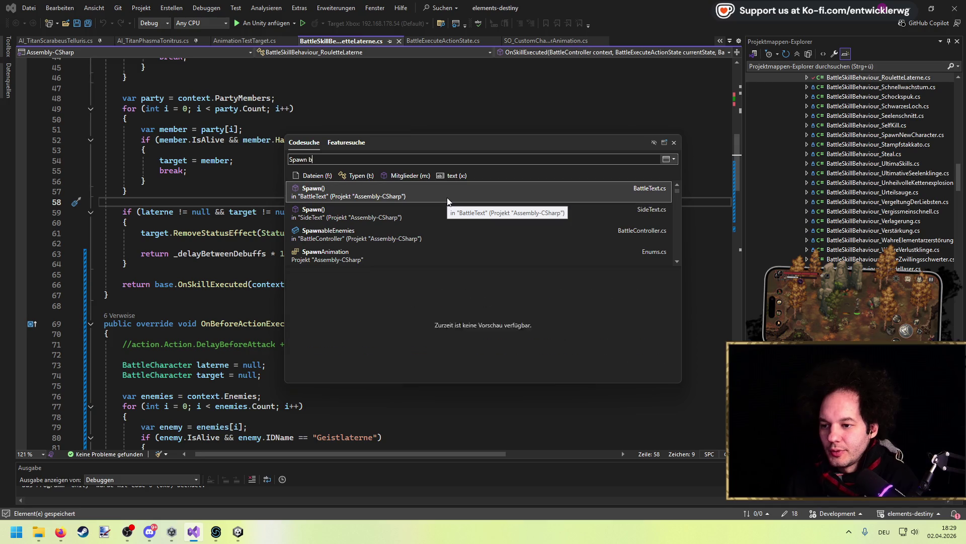
key(Return)
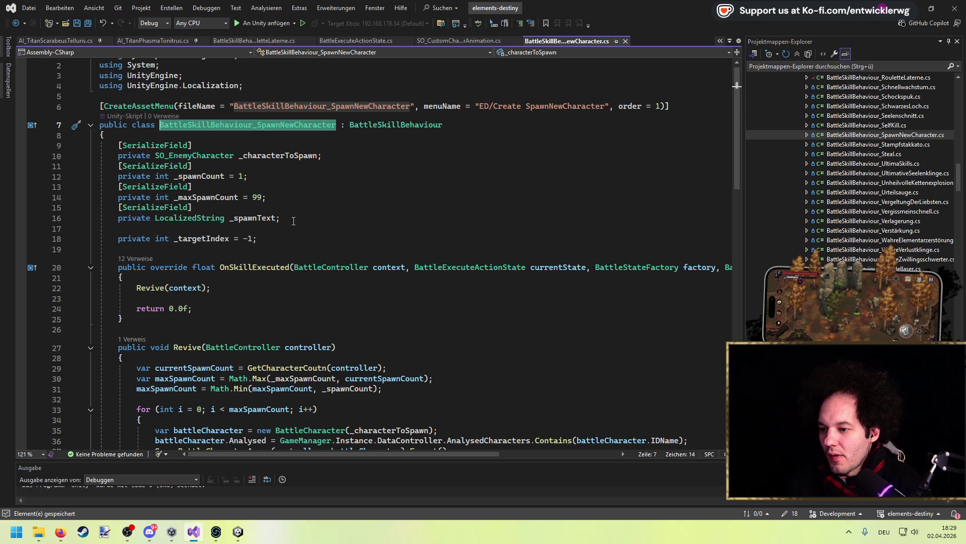
drag(283, 239, 292, 220)
key(BackSpace)
scroll(297, 225, down, 10)
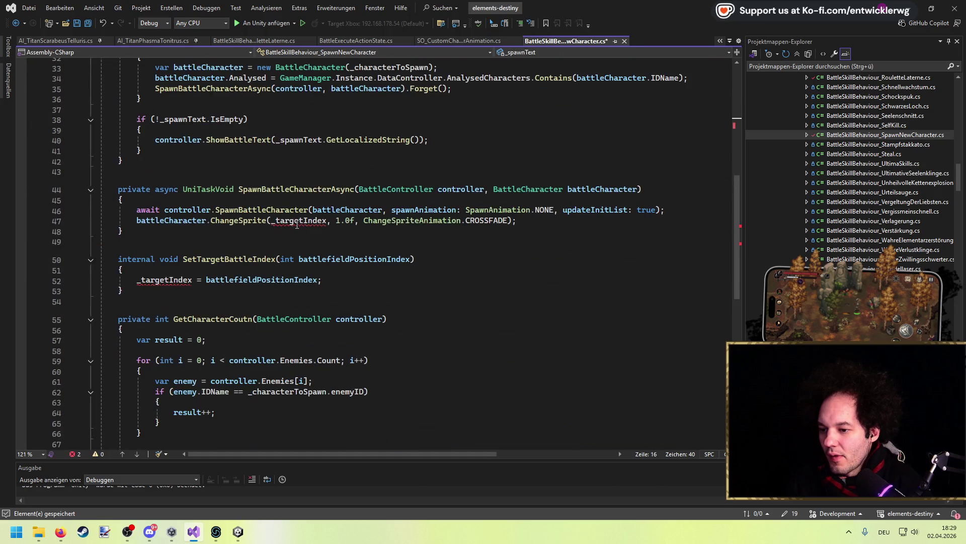
mouse_move(145, 293)
mouse_down()
mouse_move(161, 272)
mouse_move(353, 242)
mouse_move(536, 230)
mouse_move(352, 212)
mouse_move(665, 210)
mouse_up()
key(BackSpace)
key(BackSpace)
Step: Change the spawn animation value from NONE to FADE
click(533, 160)
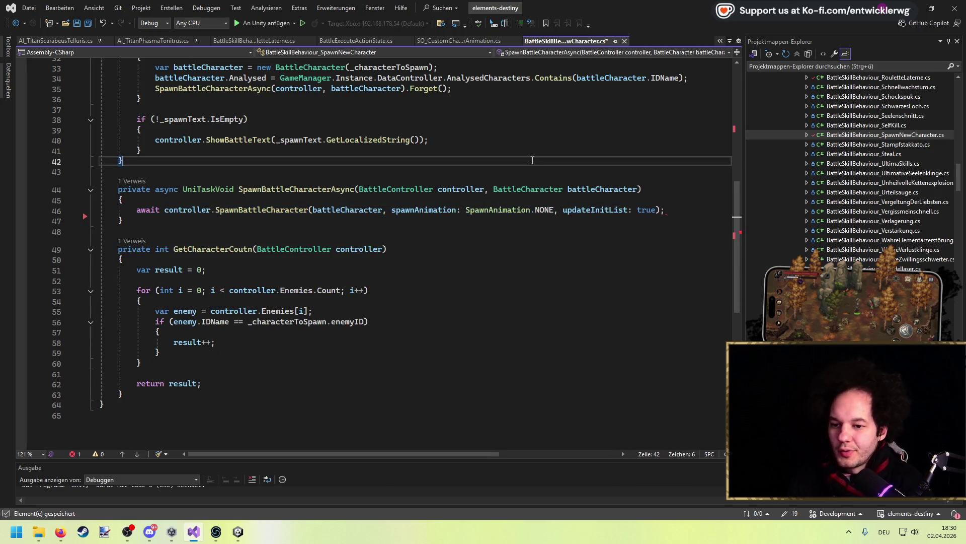
double_click(547, 209)
text(FADE)
click(503, 168)
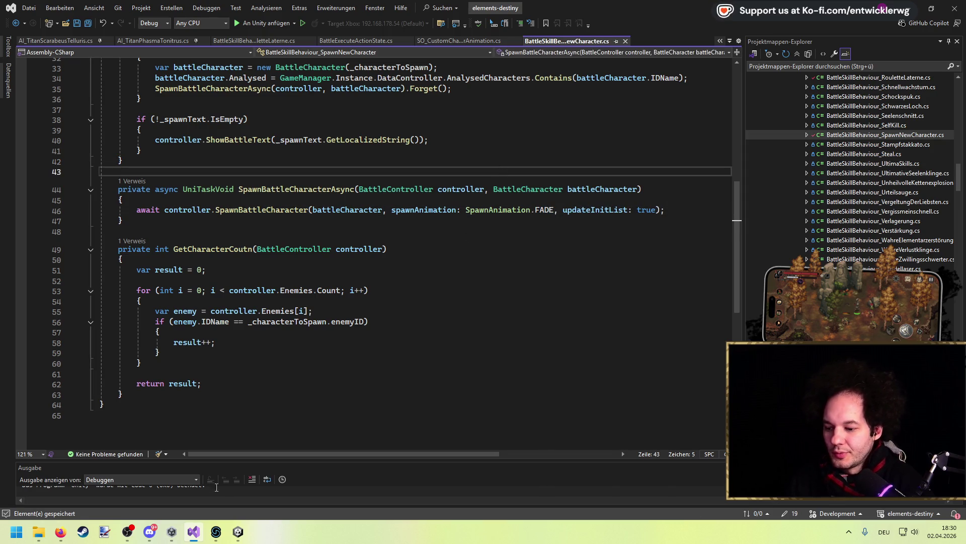
Step: Let Unity recompile, then show BattleSkillBehaviour_RouletteLaterne.cs scrolled to the top of the file
click(237, 530)
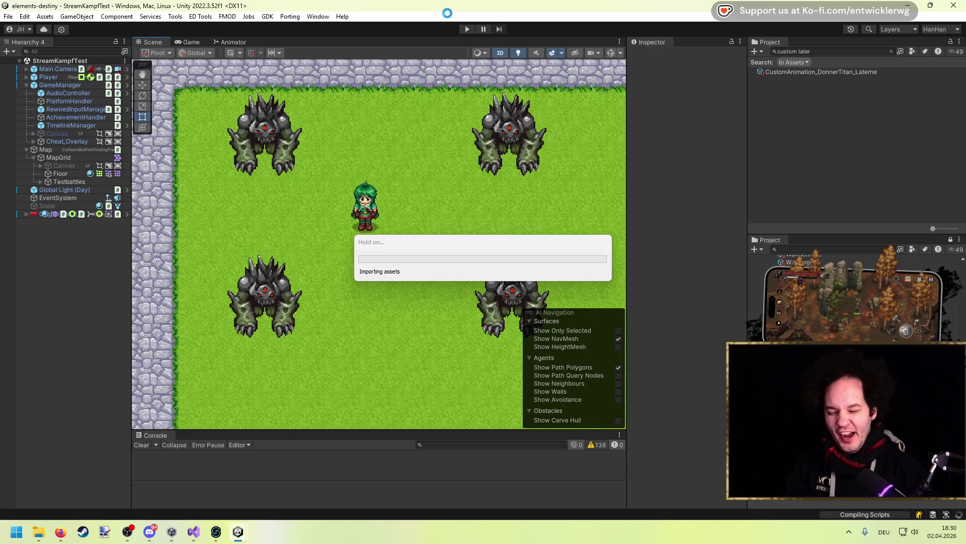
click(193, 532)
click(271, 250)
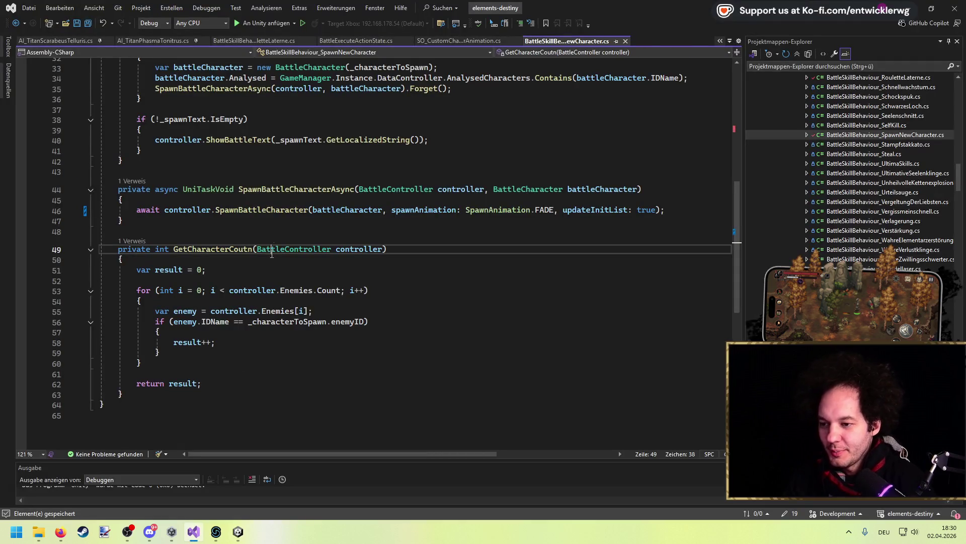
scroll(369, 165, up, 4)
scroll(369, 166, down, 1)
scroll(357, 141, up, 2)
scroll(350, 123, down, 2)
scroll(351, 123, up, 5)
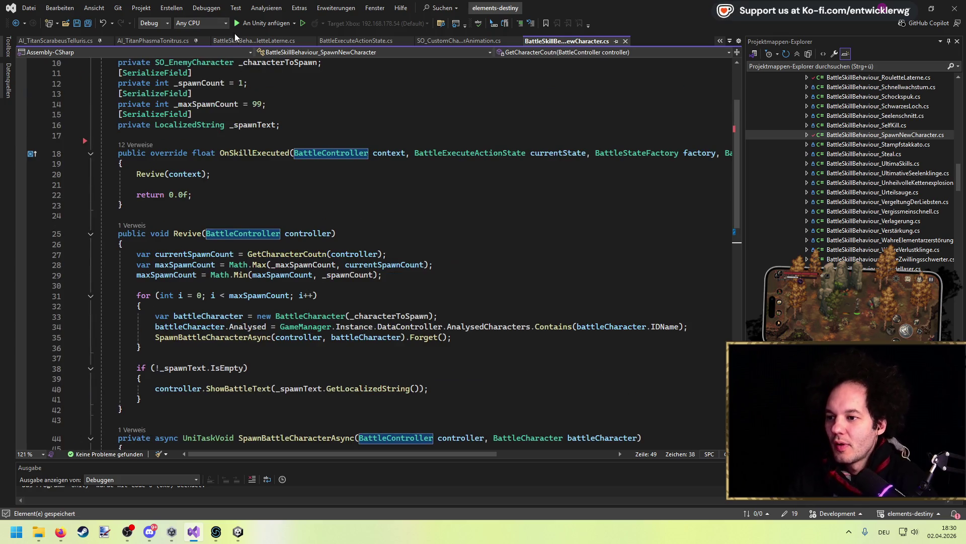
click(237, 40)
mouse_move(735, 168)
mouse_down()
mouse_move(729, 91)
mouse_move(732, 104)
mouse_up()
Step: Add a [SerializeField] private LocalizedString _buffRandom = default; field below _delayBetweenDebuffs
click(248, 306)
key(ctrl+d)
key(alt+Down)
key(Return)
text(private)
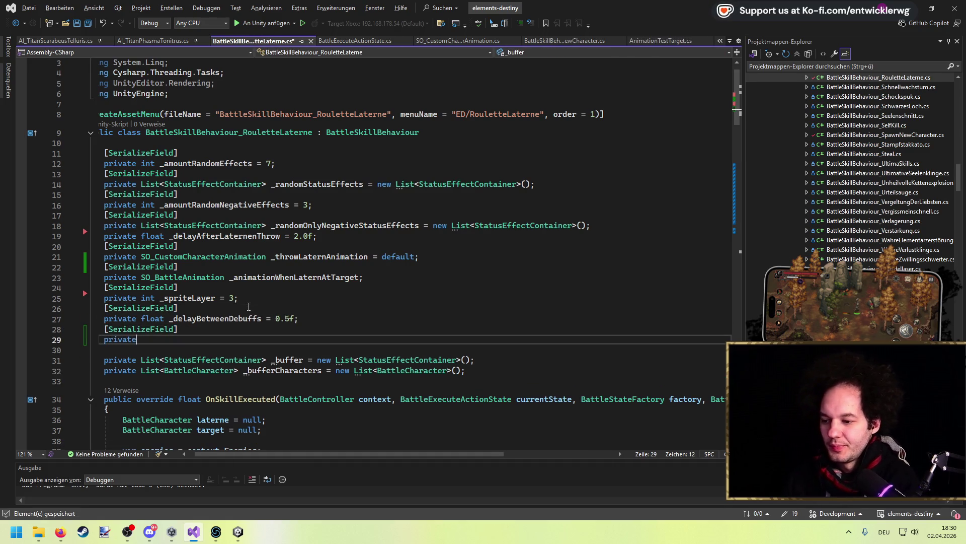
text( LocalizedS)
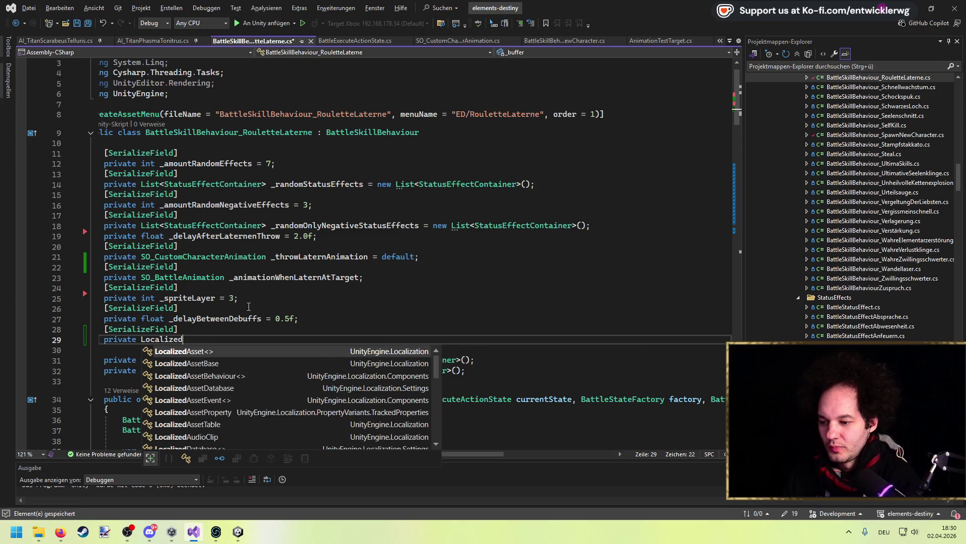
key(Tab)
text(_)
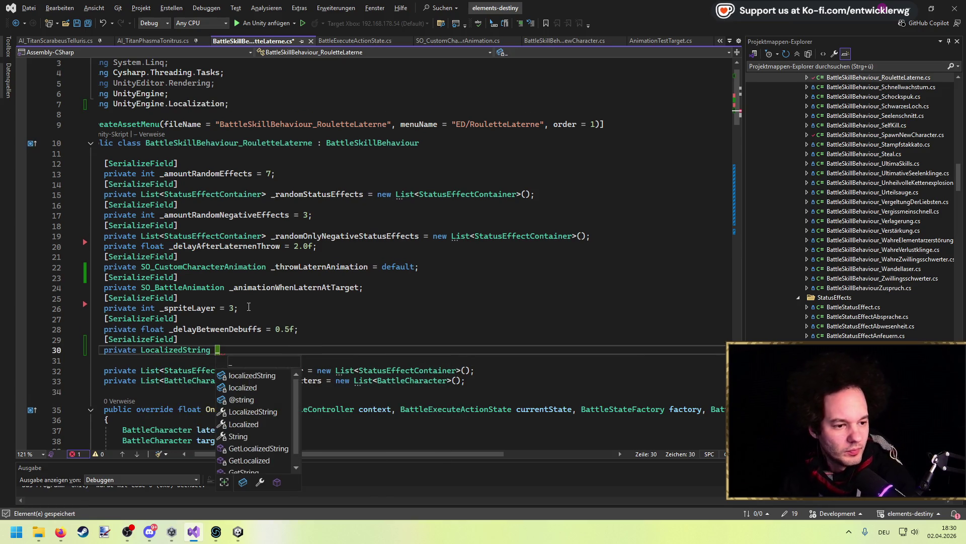
text(buffRandom =)
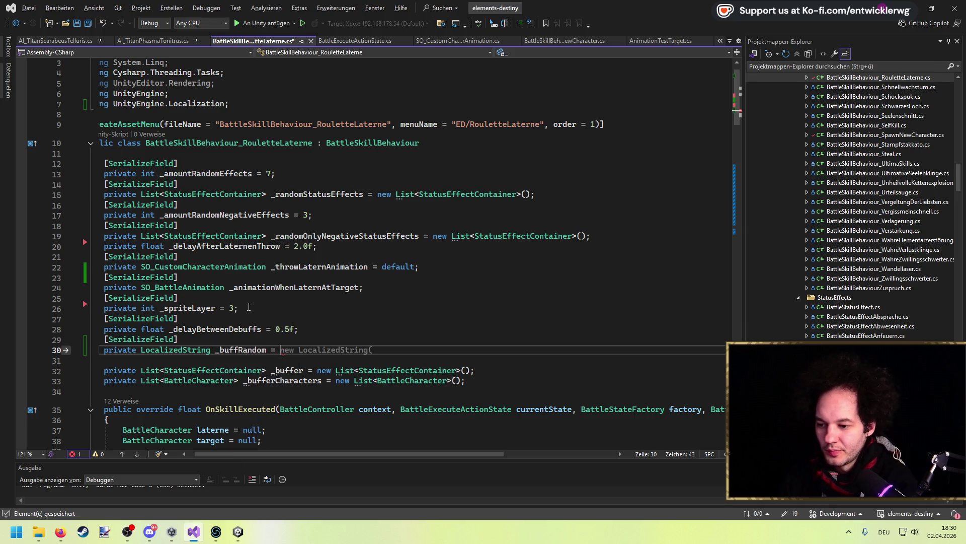
key(Tab)
key(ctrl+shift+Left)
key(ctrl+shift+Left)
key(ctrl+shift+Left)
text(def)
key(Tab)
text(;)
Step: In ThrowLaterne, call controller.ShowBattleText(_buffRandom.GetLocalizedString()); after the debuff delay
click(280, 349)
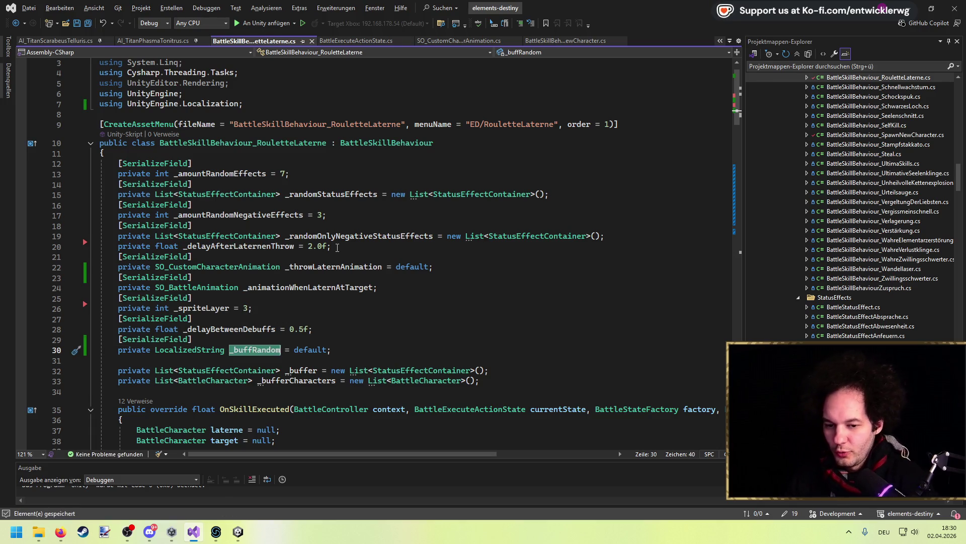
scroll(350, 260, down, 20)
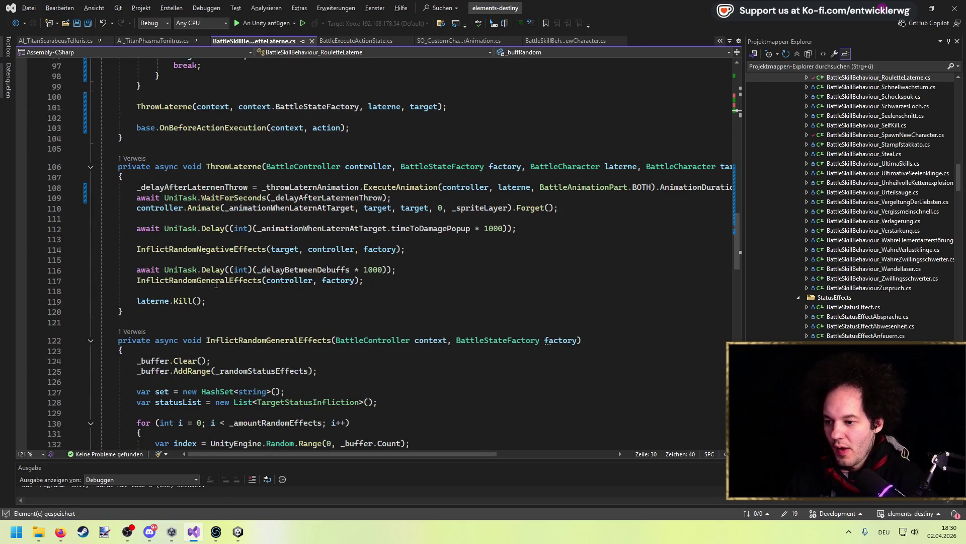
click(411, 269)
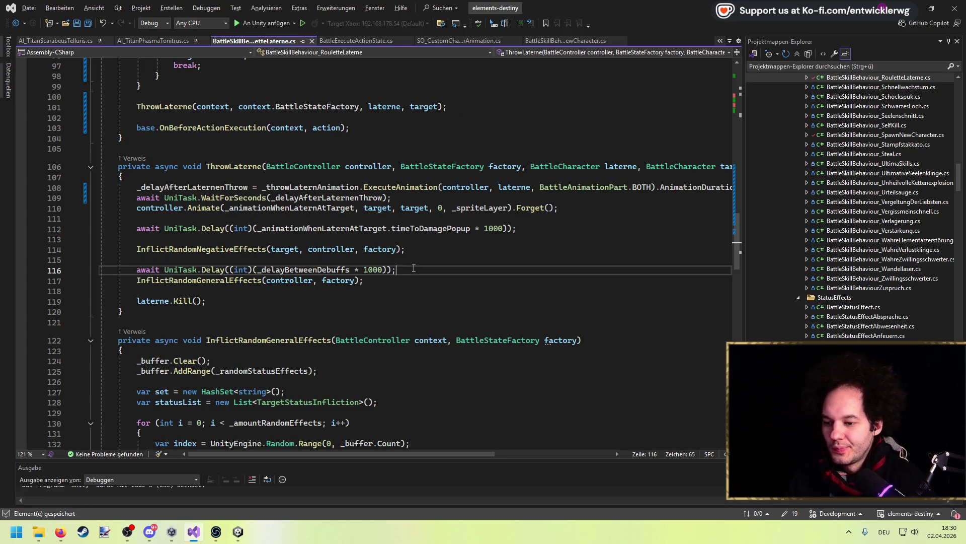
key(Return)
text(controller)
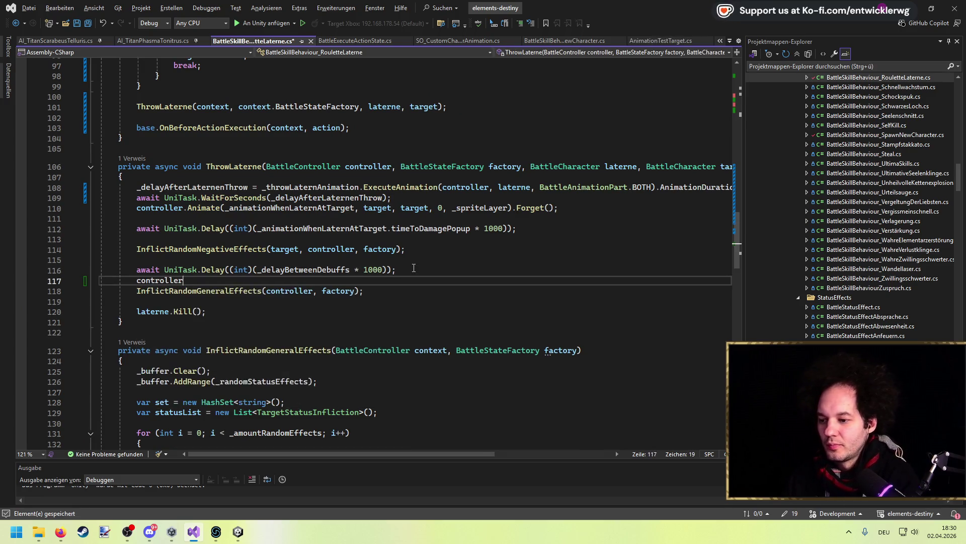
text(.showBattleText()
key(Tab)
text((_buffRandom.g)
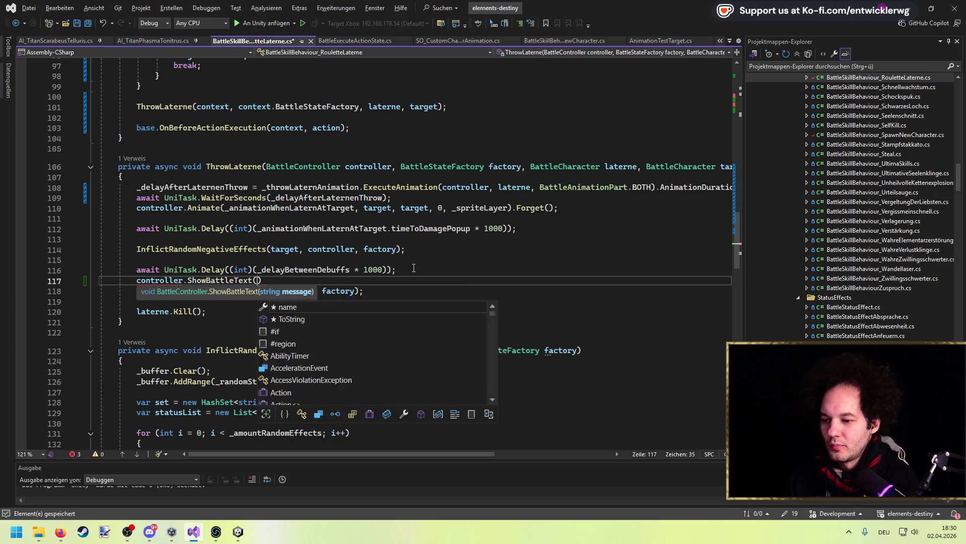
key(Tab)
text(();)
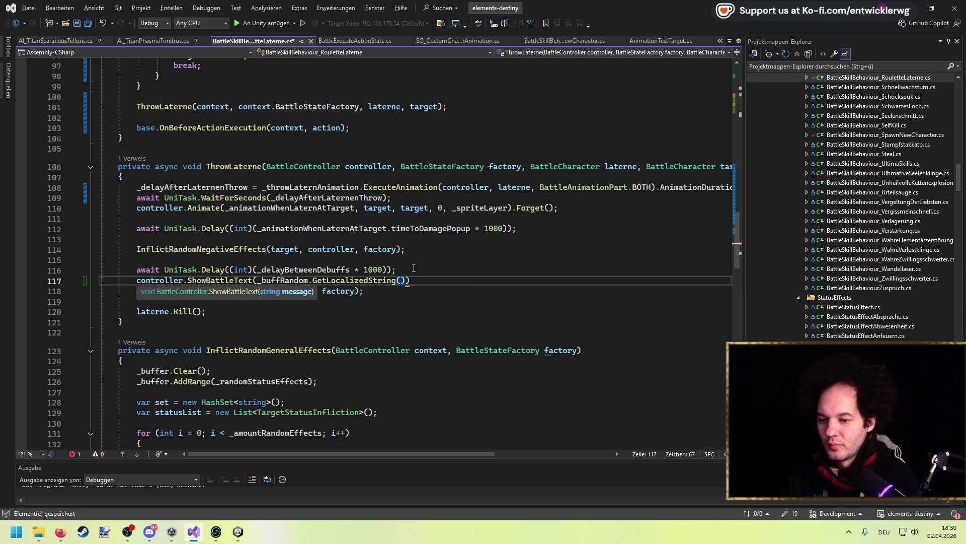
key(ctrl+k)
click(238, 532)
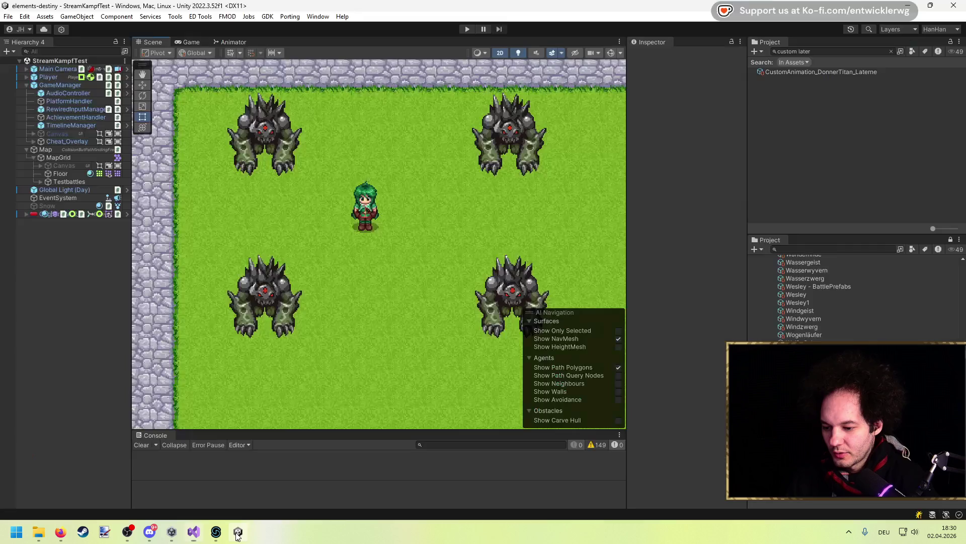
Step: Restart Play mode and walk the player into a monster to start a test battle
click(443, 91)
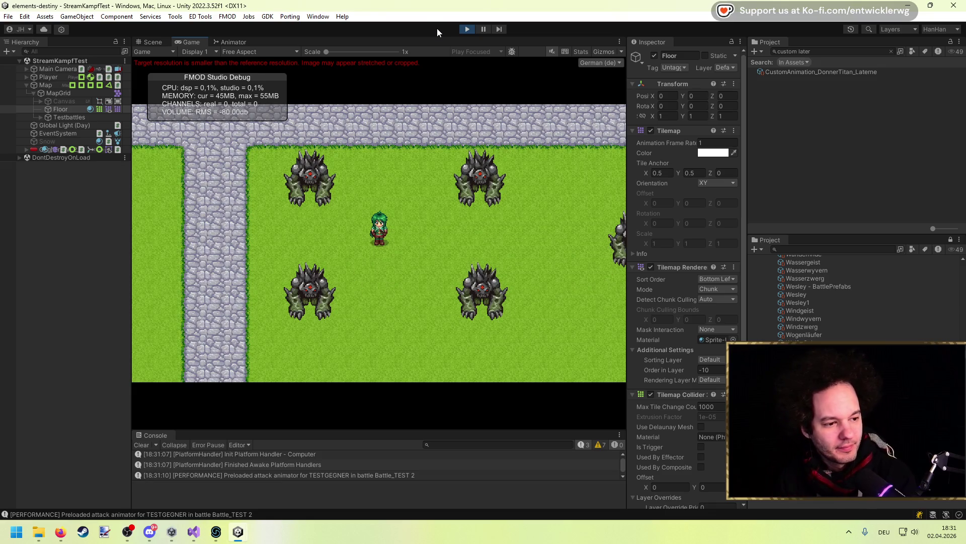
click(463, 31)
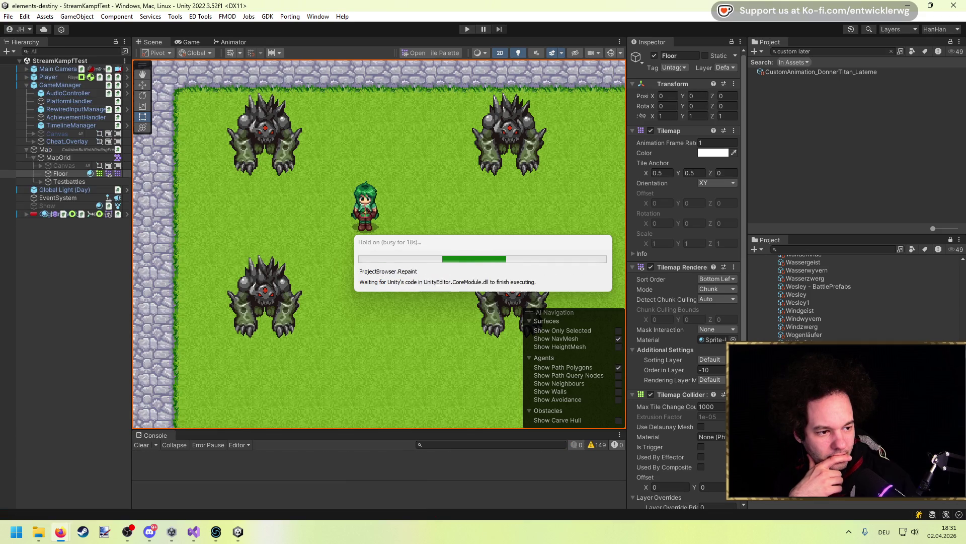
click(467, 29)
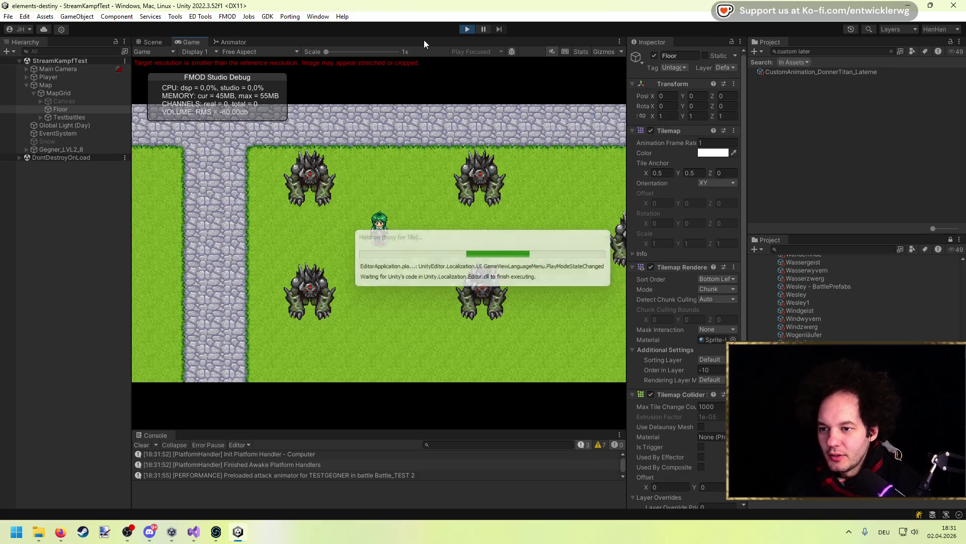
key(Right)
key(Up)
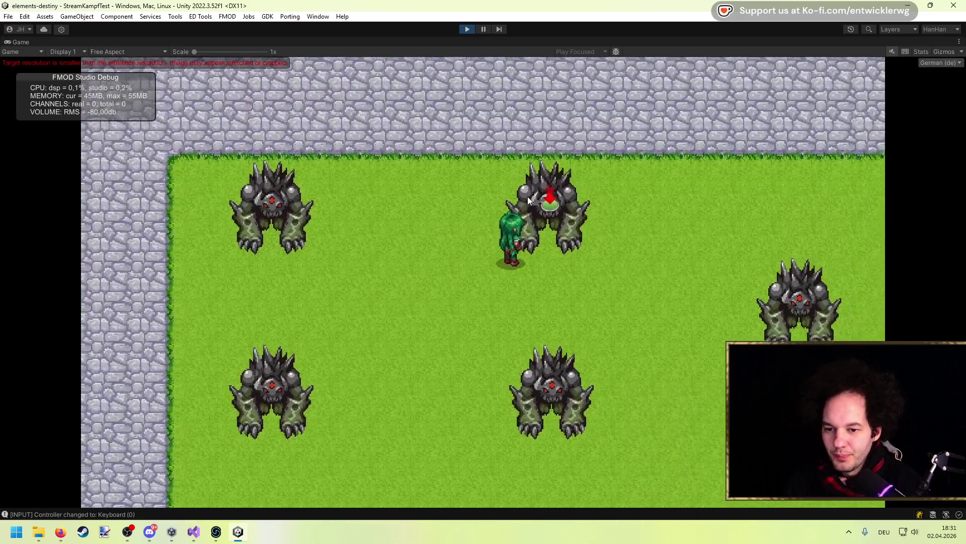
key(shift+space)
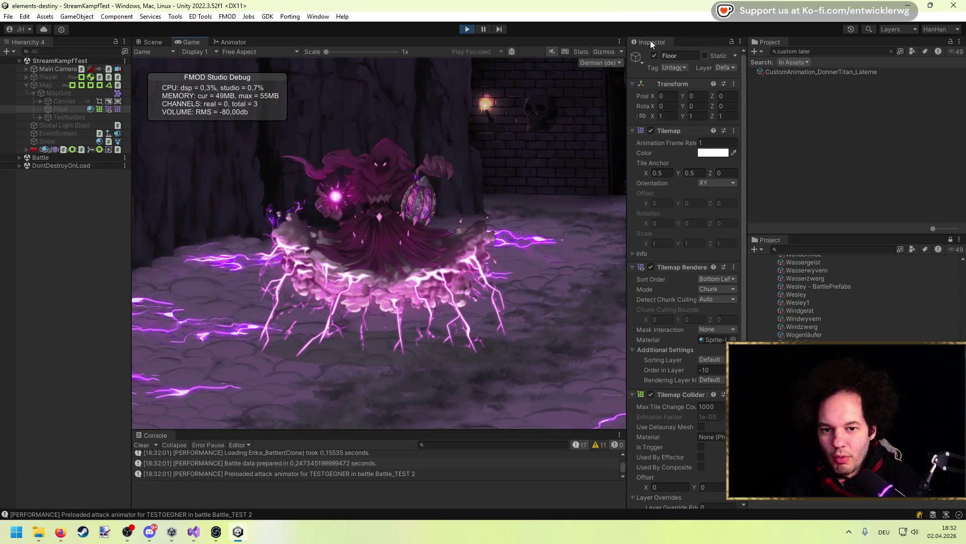
Step: Search the Project window for 'skill latern', stop Play mode, and select the Roulettelaterne skill asset
click(799, 52)
text(skill later)
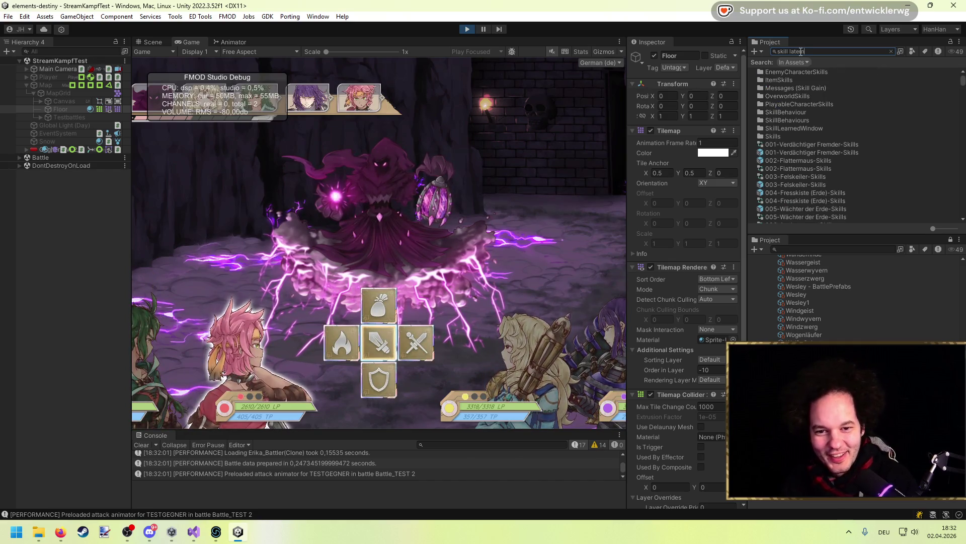
text(n)
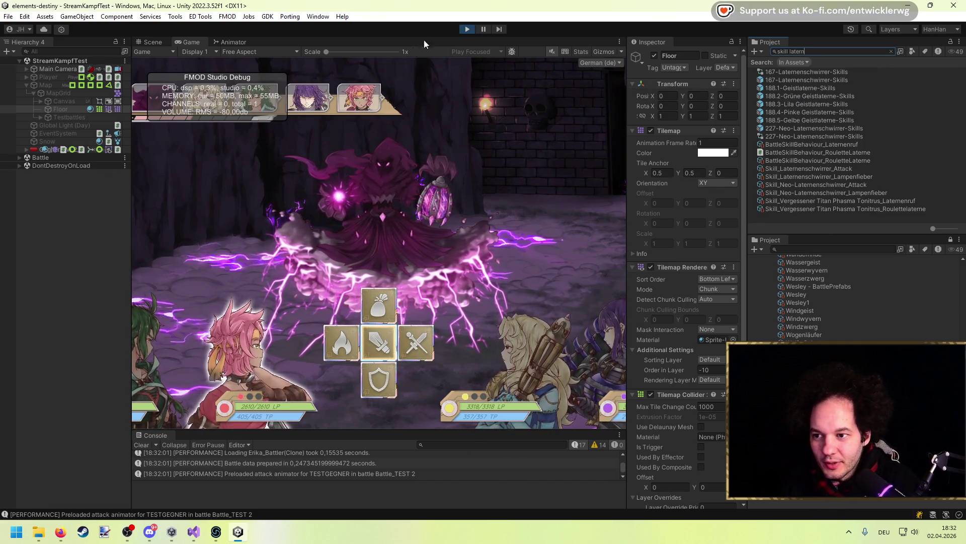
click(467, 29)
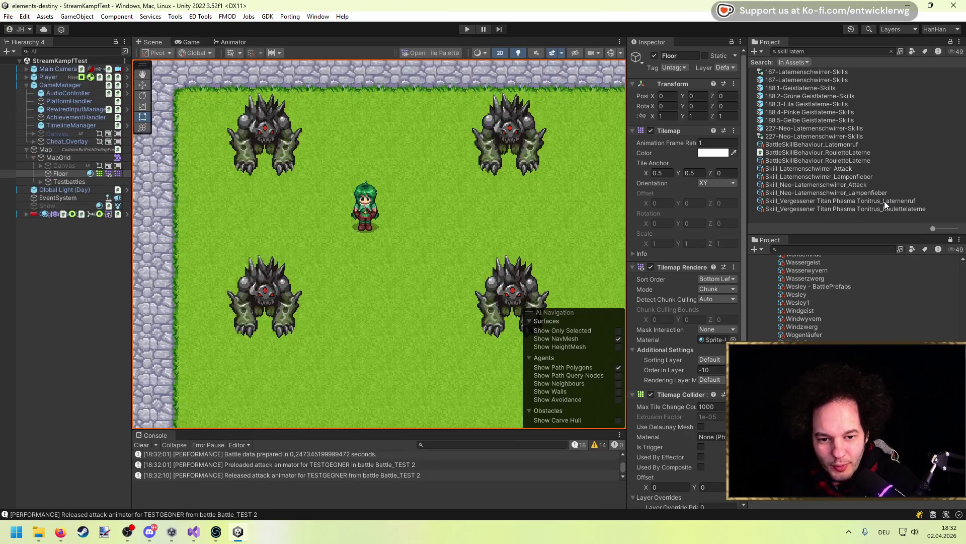
click(888, 208)
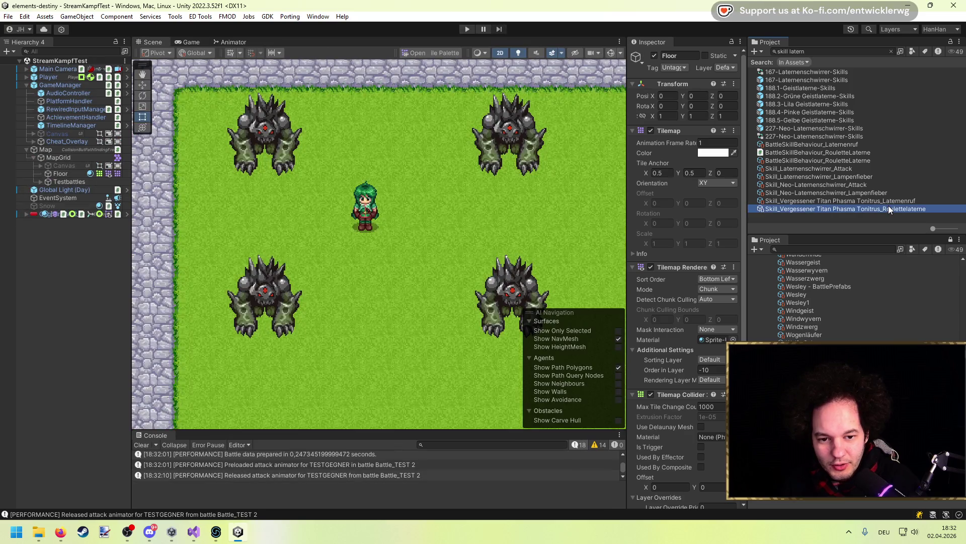
Step: Assign BattleMessages entry donnertitan2 to the RouletteLaterne skill behaviour's Buff Random text
drag(627, 160, 418, 166)
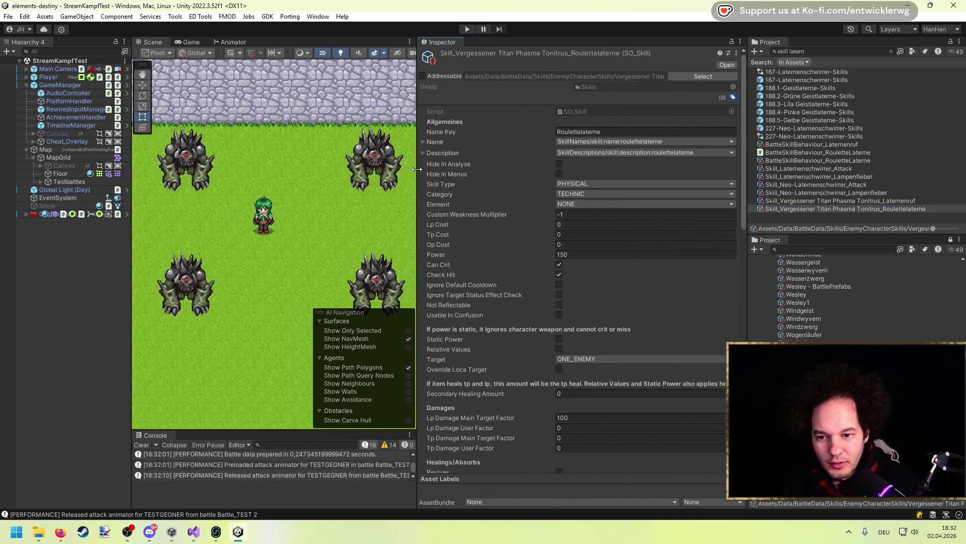
scroll(492, 262, down, 1)
scroll(492, 263, down, 10)
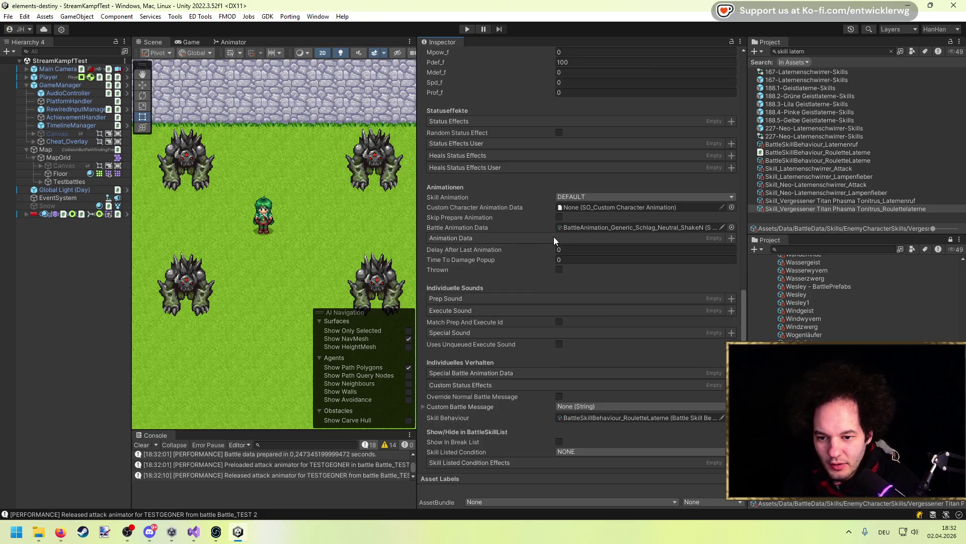
click(721, 419)
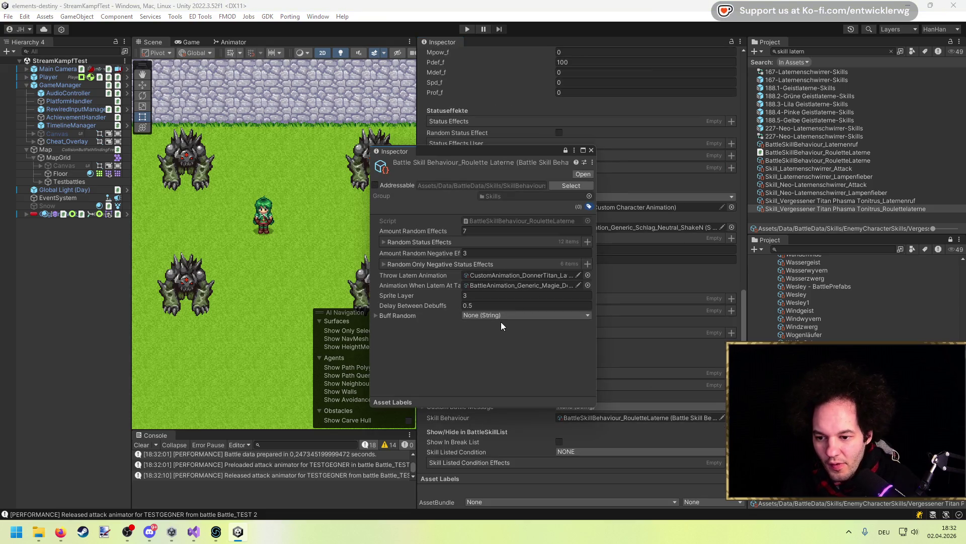
click(397, 316)
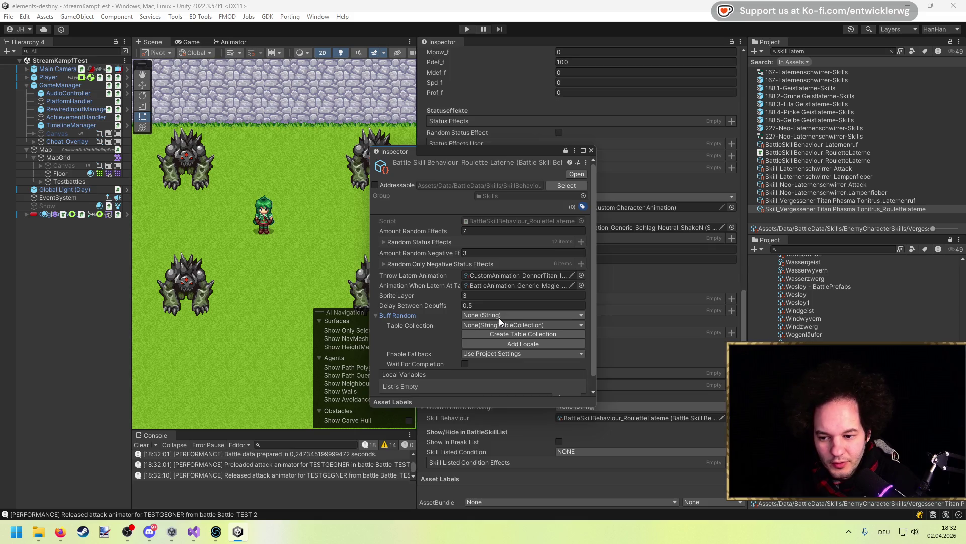
click(505, 312)
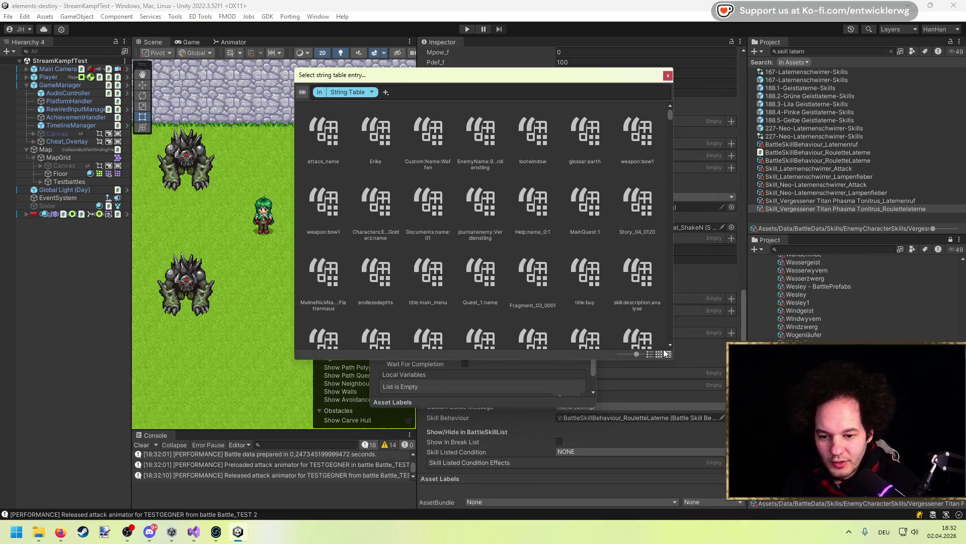
click(668, 354)
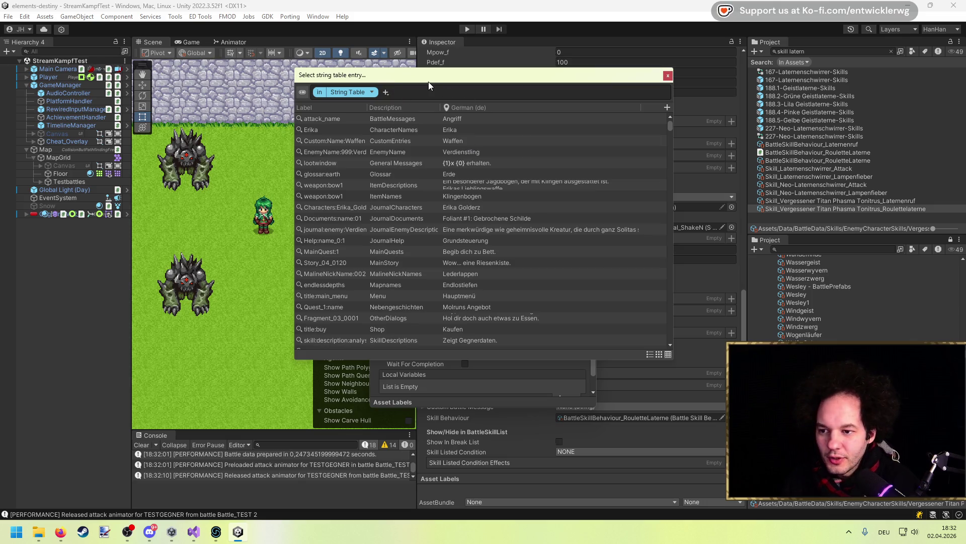
text(donnertitan)
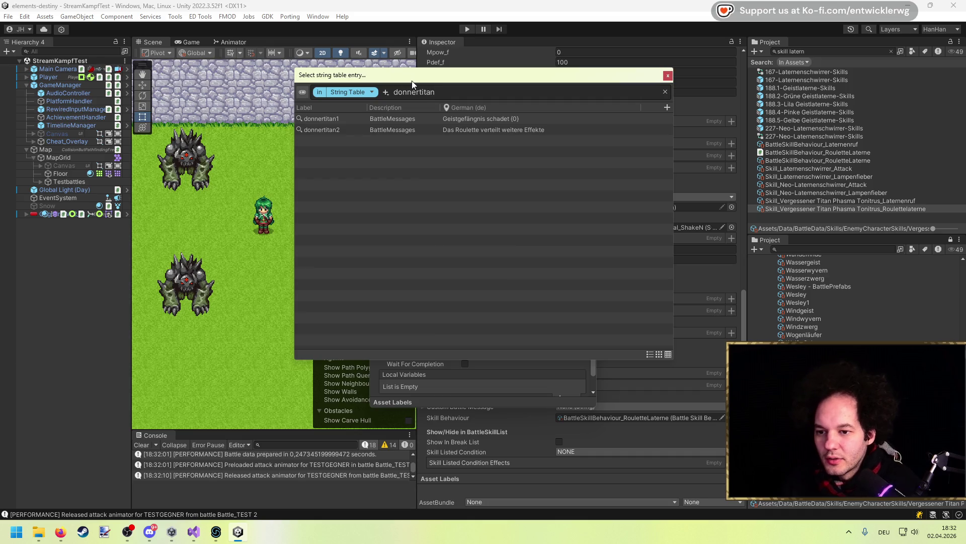
double_click(469, 128)
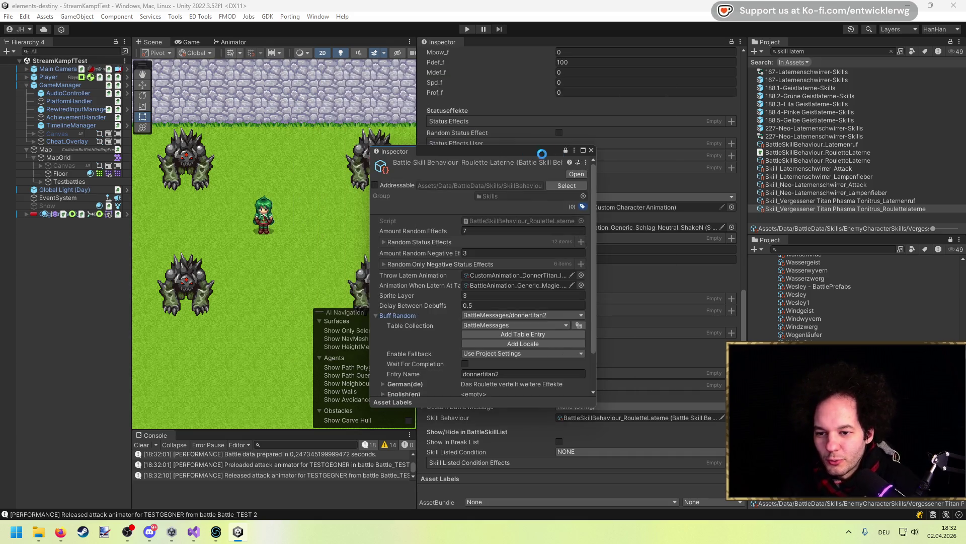
click(591, 149)
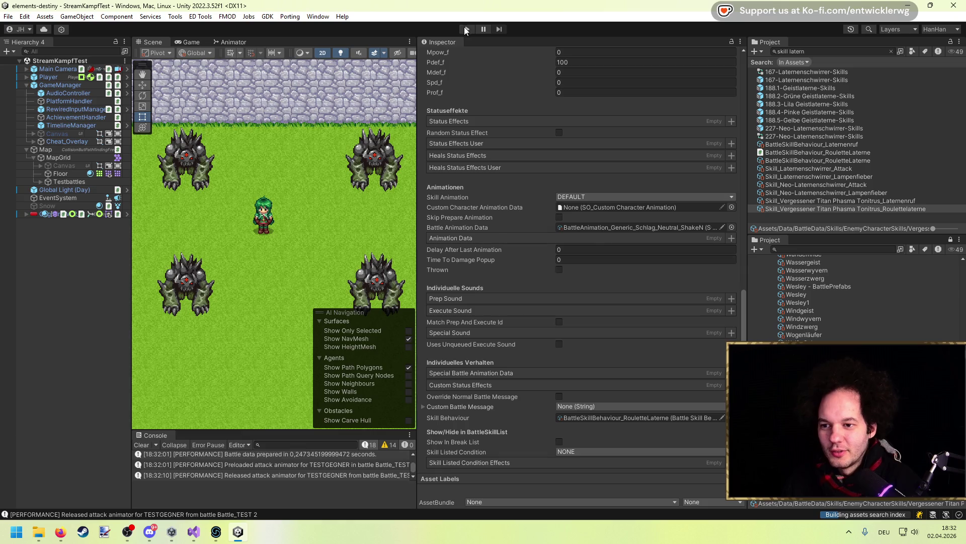